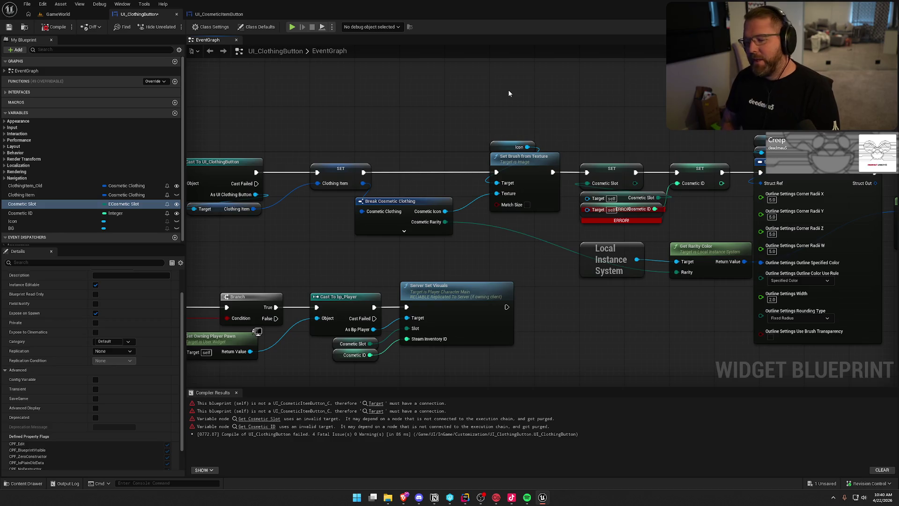
- Feed SET a new Get Cosmetic Slot from the cast UI Clothing Button and delete the erroring getter
drag(509, 92, 520, 60)
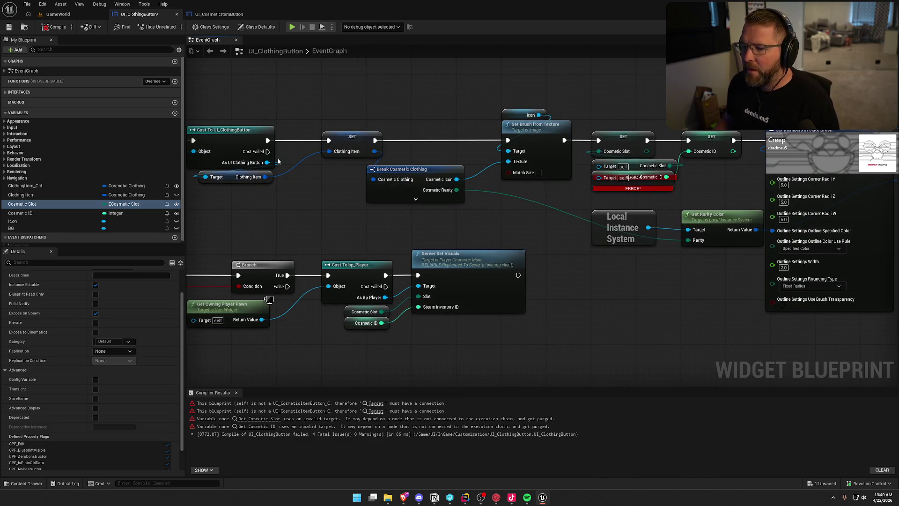
drag(267, 162, 603, 170)
click(349, 98)
drag(256, 167, 536, 195)
text(get cos)
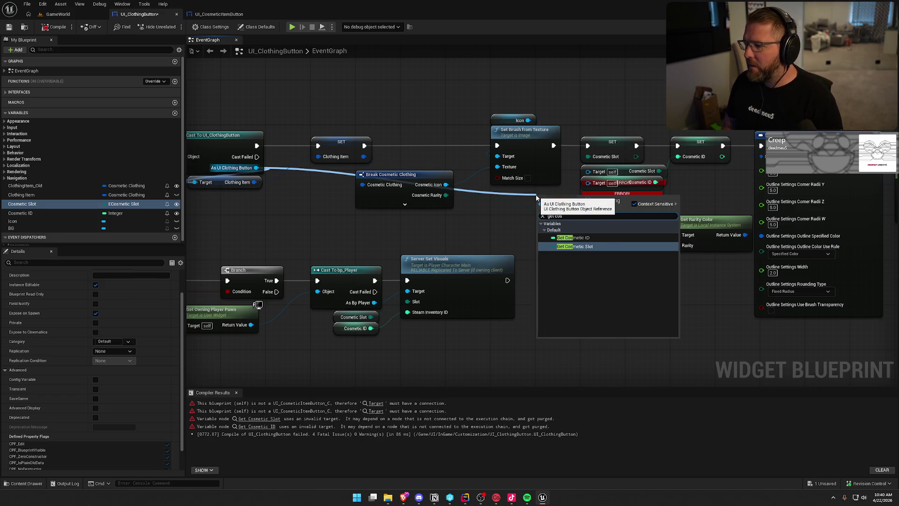
key(Return)
drag(607, 199, 588, 156)
click(608, 171)
key(Delete)
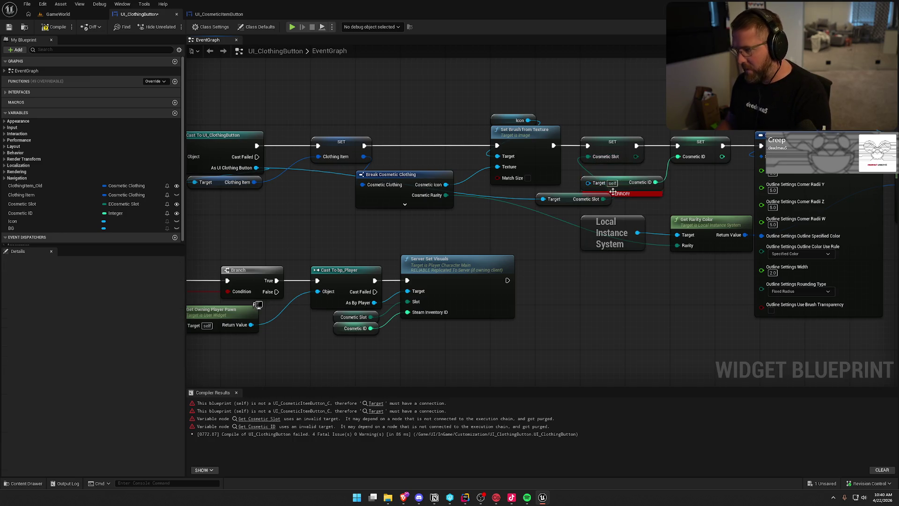
drag(575, 199, 621, 171)
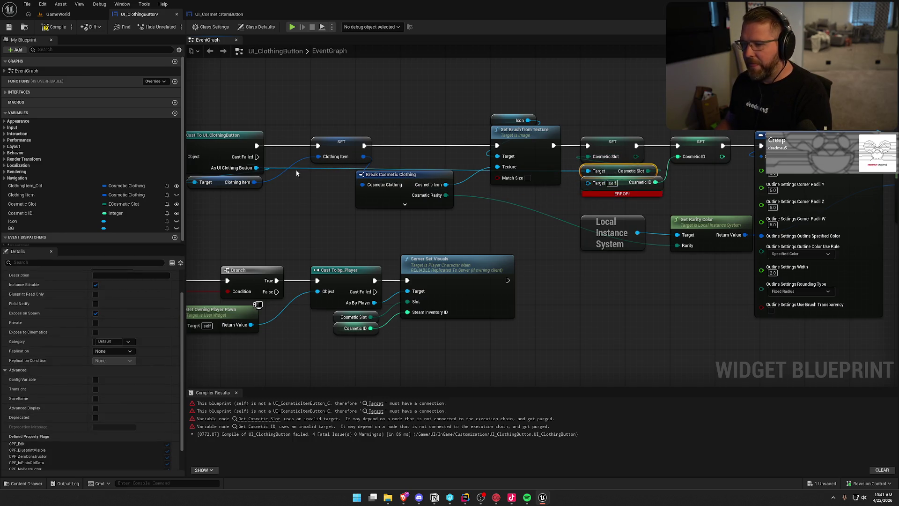
- Swap the erroring Cosmetic ID getter for a Get Cosmetic ID from the cast result, then compile
drag(256, 168, 504, 190)
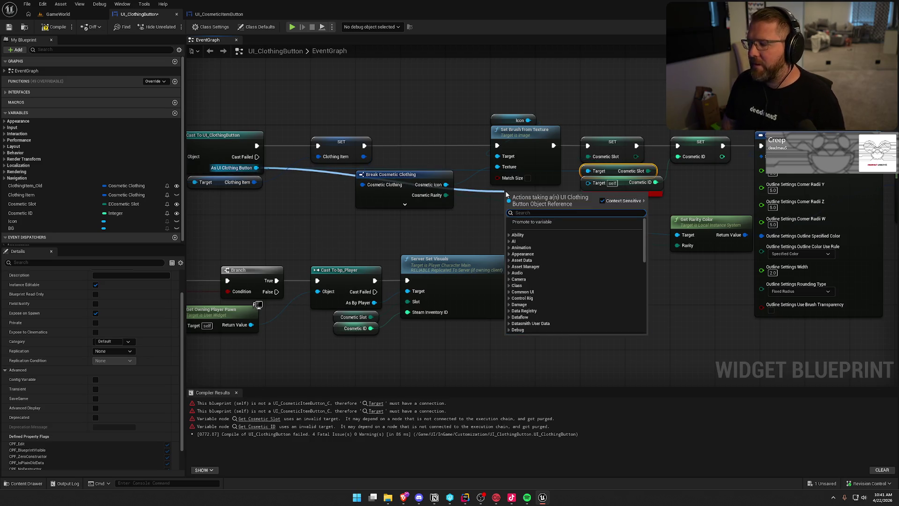
text(get cos)
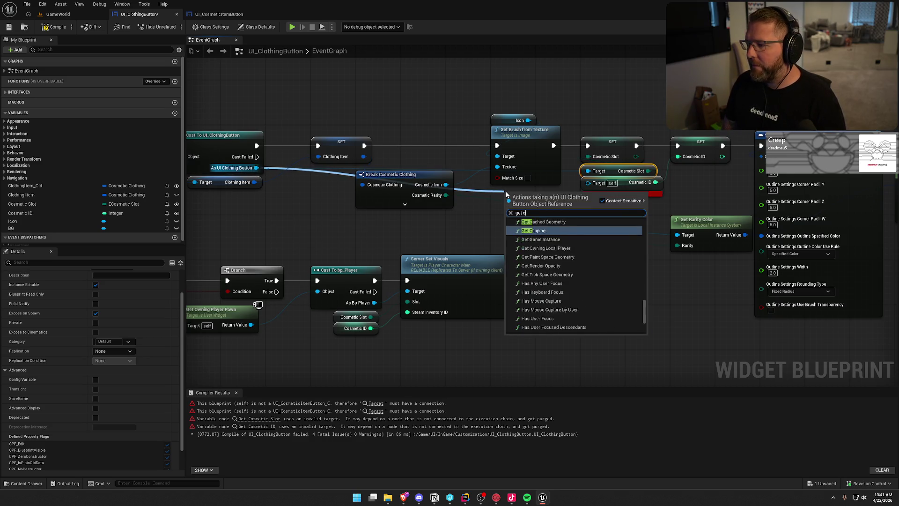
key(Up)
key(Return)
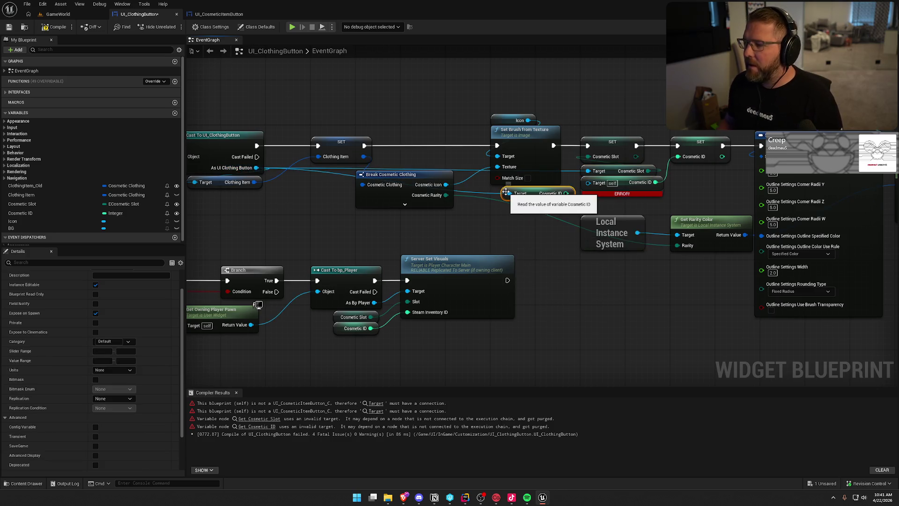
click(641, 192)
key(Delete)
drag(531, 197, 610, 186)
click(608, 95)
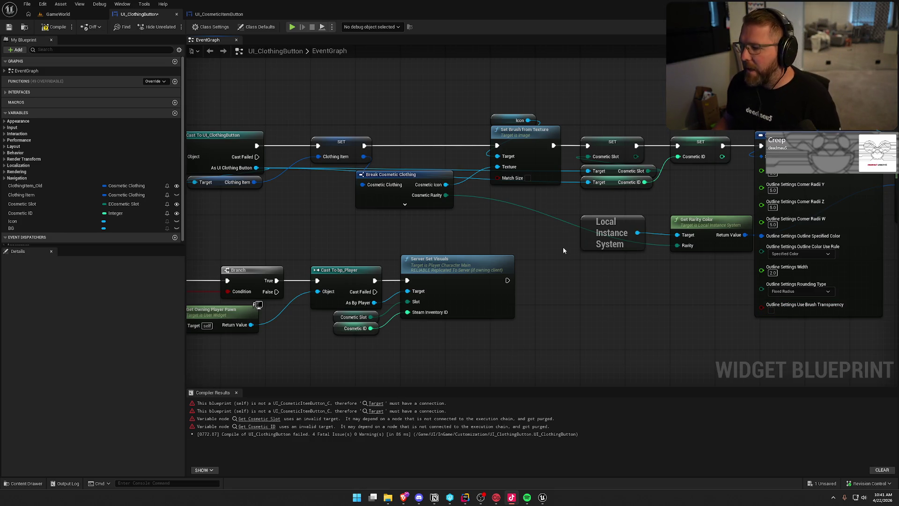
click(55, 27)
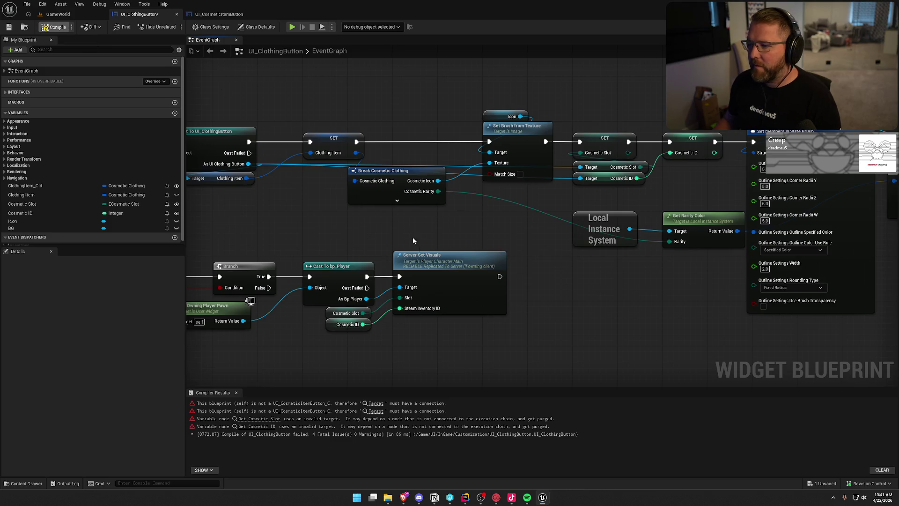
- Move the Cast, SET, Break Cosmetic Clothing, Local Instance System and Get Rarity Color nodes left to compact the graph
drag(599, 233, 543, 263)
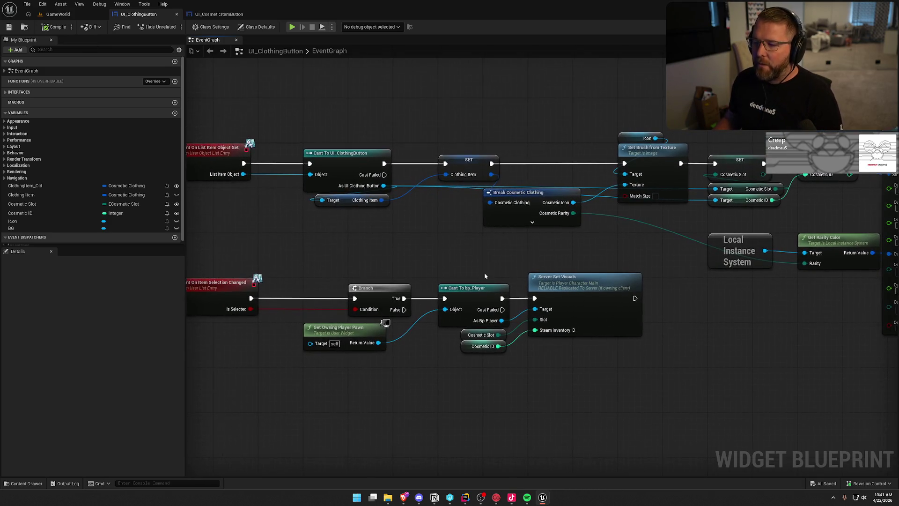
drag(406, 255, 421, 203)
drag(398, 136, 352, 136)
drag(512, 142, 468, 144)
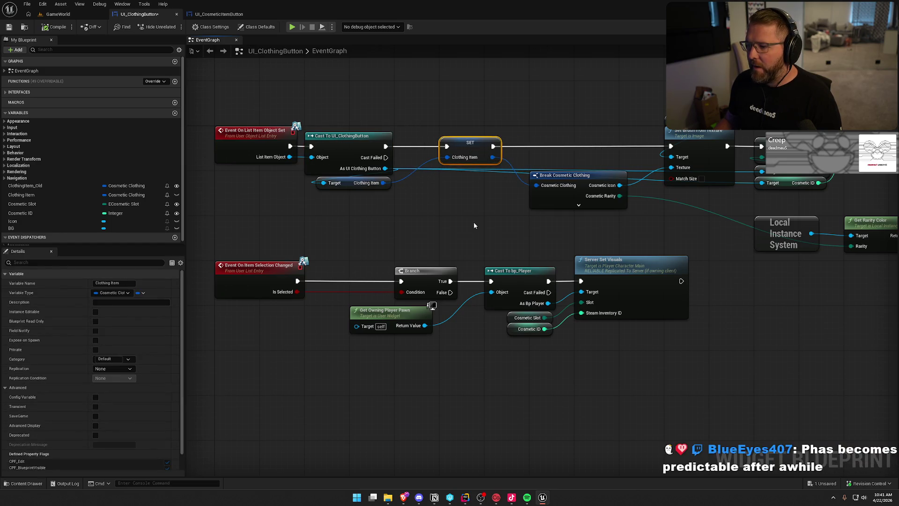
drag(553, 175, 549, 151)
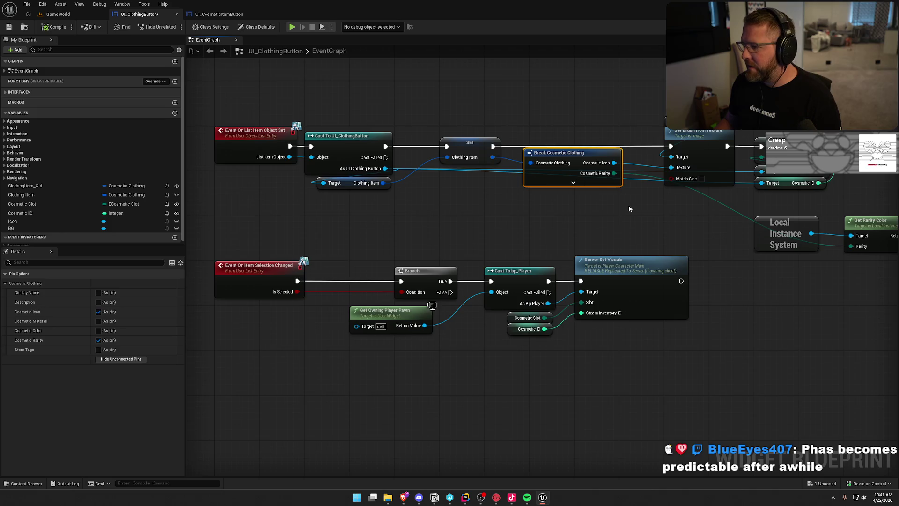
drag(627, 204, 425, 187)
mouse_move(658, 243)
mouse_down()
mouse_move(585, 211)
mouse_move(476, 187)
mouse_move(488, 181)
mouse_up()
click(564, 261)
mouse_move(564, 261)
mouse_down()
mouse_move(395, 271)
mouse_move(524, 246)
mouse_move(440, 268)
mouse_move(642, 282)
mouse_move(689, 299)
mouse_up()
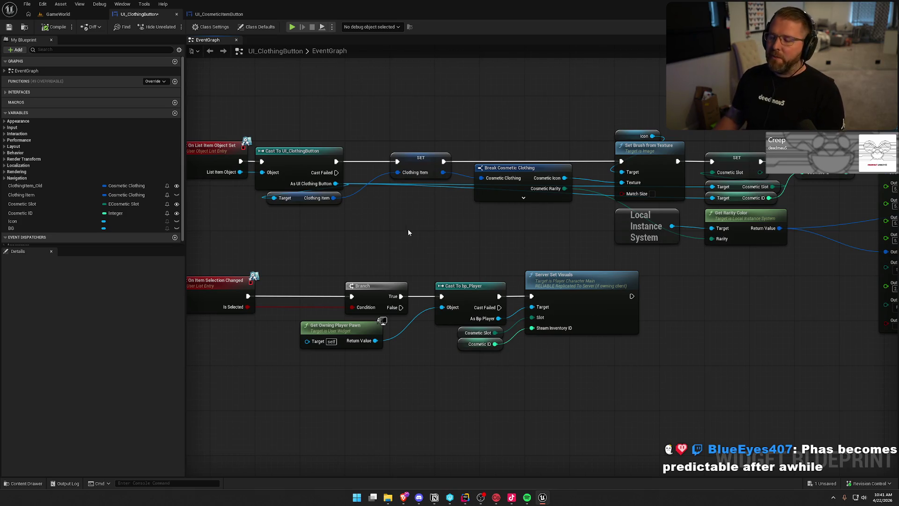
- Shift the On Item Selection Changed chain left, then compile and save the blueprint
drag(408, 231, 440, 237)
mouse_move(359, 259)
mouse_down()
mouse_move(417, 209)
mouse_move(608, 311)
mouse_up()
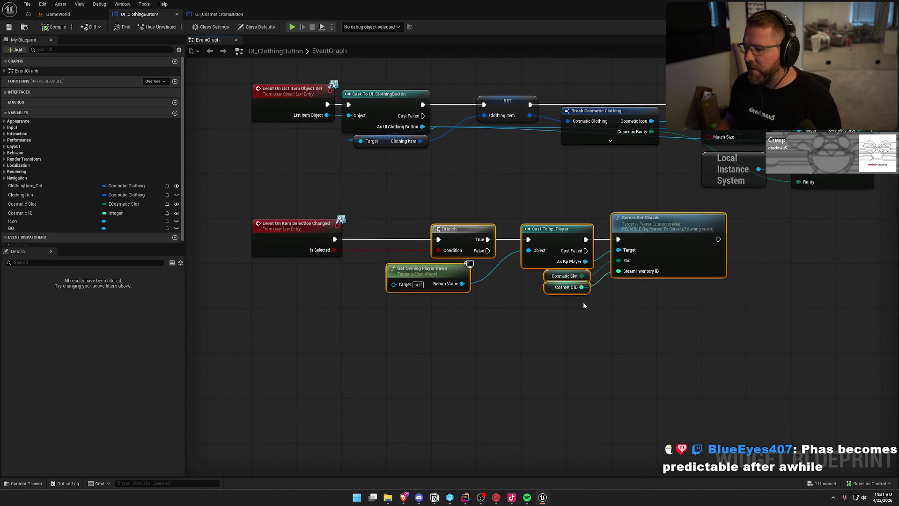
drag(454, 237, 408, 235)
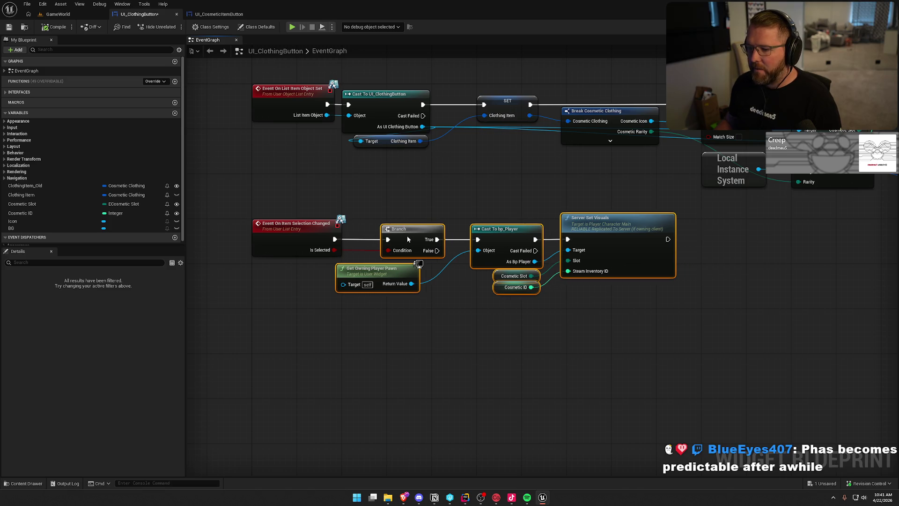
click(417, 200)
drag(419, 199, 380, 195)
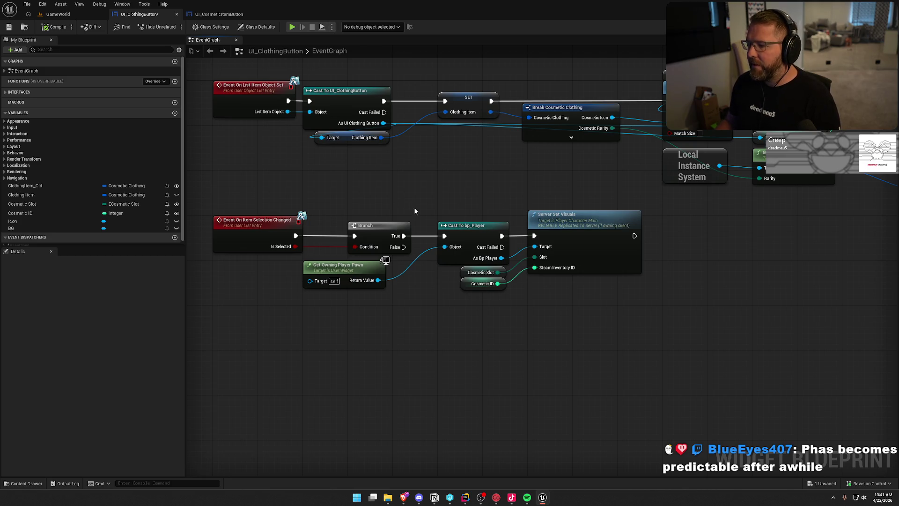
click(54, 27)
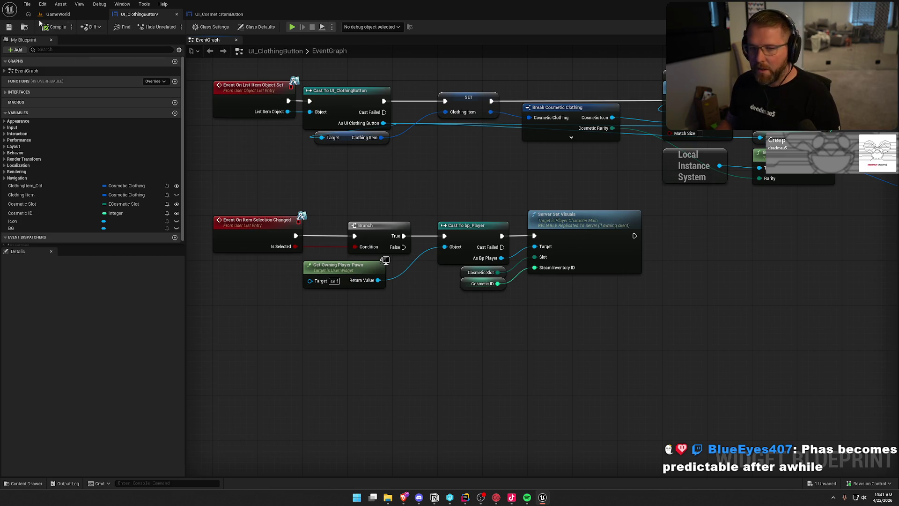
key(ctrl+s)
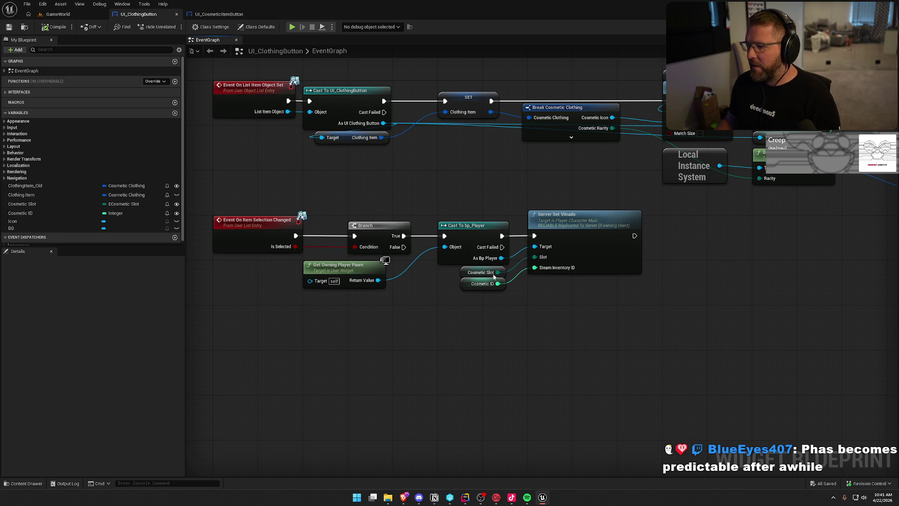
- Delete the unused ClothingItem_Old variable and recompile
drag(492, 183, 508, 237)
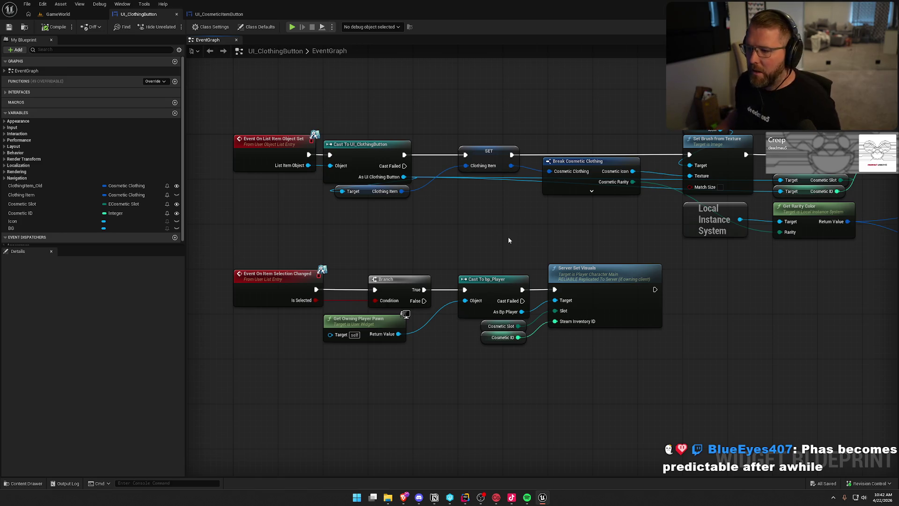
click(28, 186)
key(Delete)
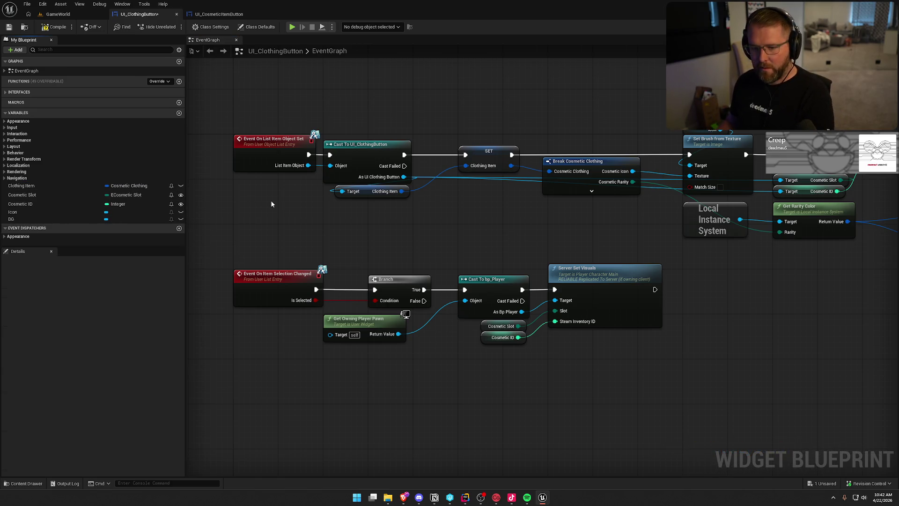
click(54, 27)
- Compare with the UI_CosmeticItemButton graph, then return to UI_ClothingButton's SET and Set members nodes
click(209, 14)
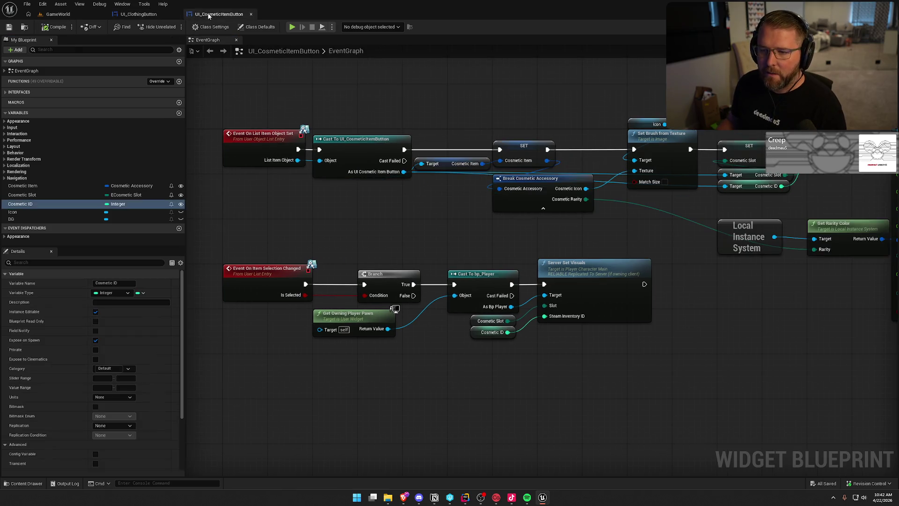
click(141, 14)
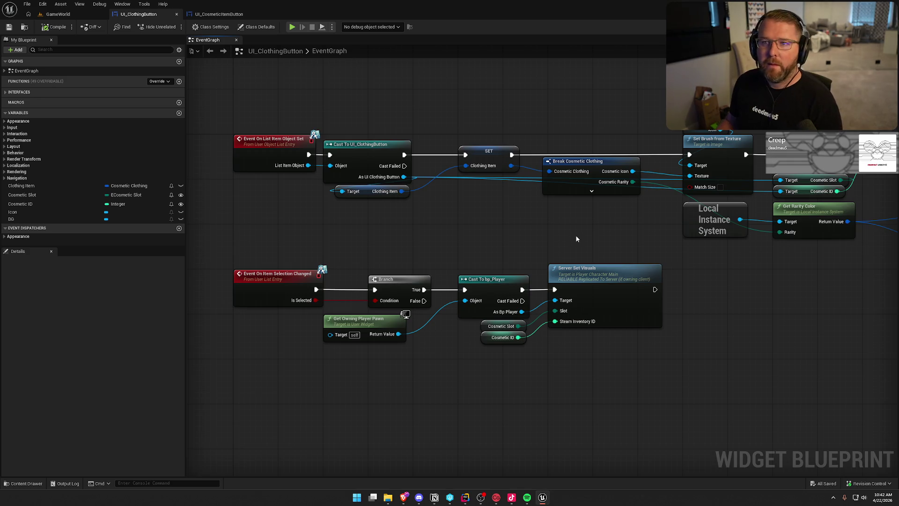
mouse_move(608, 226)
mouse_down()
mouse_move(482, 220)
mouse_move(552, 255)
mouse_move(490, 211)
mouse_move(346, 222)
mouse_move(345, 266)
mouse_move(316, 277)
mouse_move(469, 274)
mouse_up()
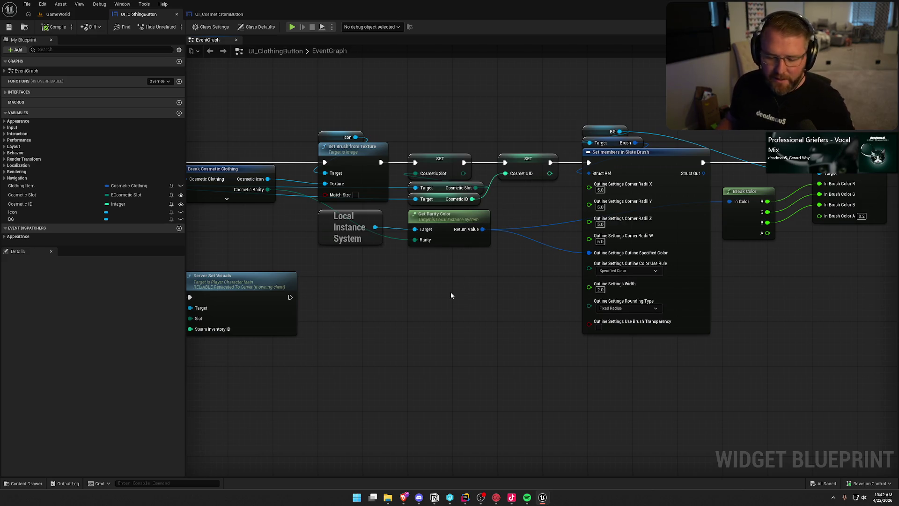
mouse_move(469, 297)
mouse_down()
mouse_move(520, 310)
mouse_move(678, 286)
mouse_up()
drag(426, 276, 338, 215)
drag(315, 247, 302, 311)
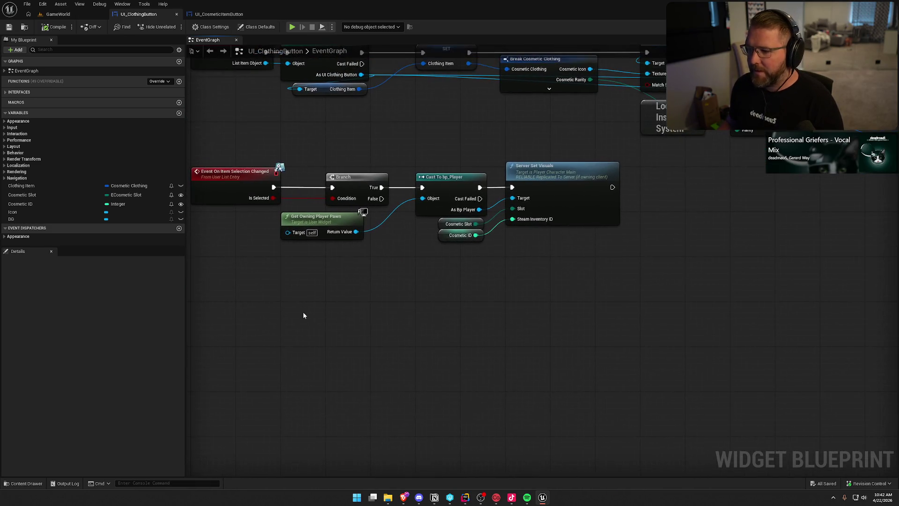
drag(377, 315, 334, 322)
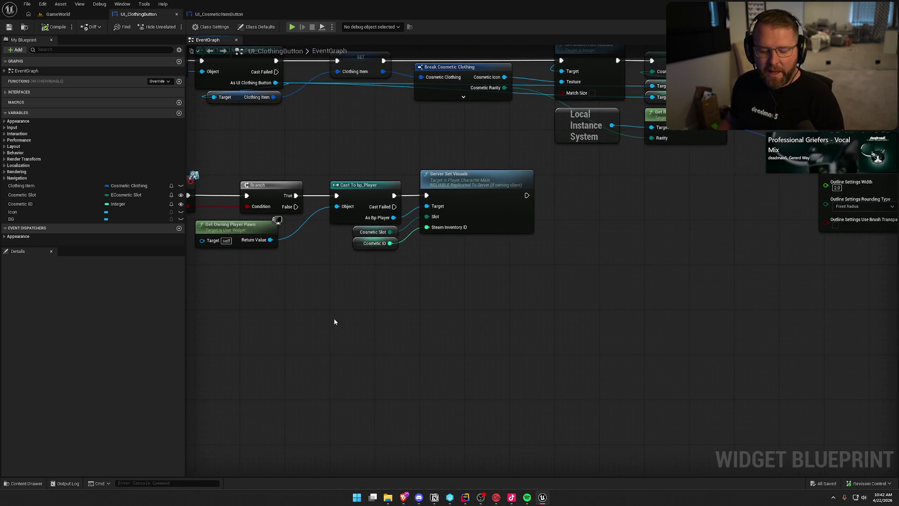
mouse_move(387, 317)
mouse_down()
mouse_move(301, 302)
mouse_move(333, 333)
mouse_move(315, 340)
mouse_move(692, 311)
mouse_move(698, 334)
mouse_up()
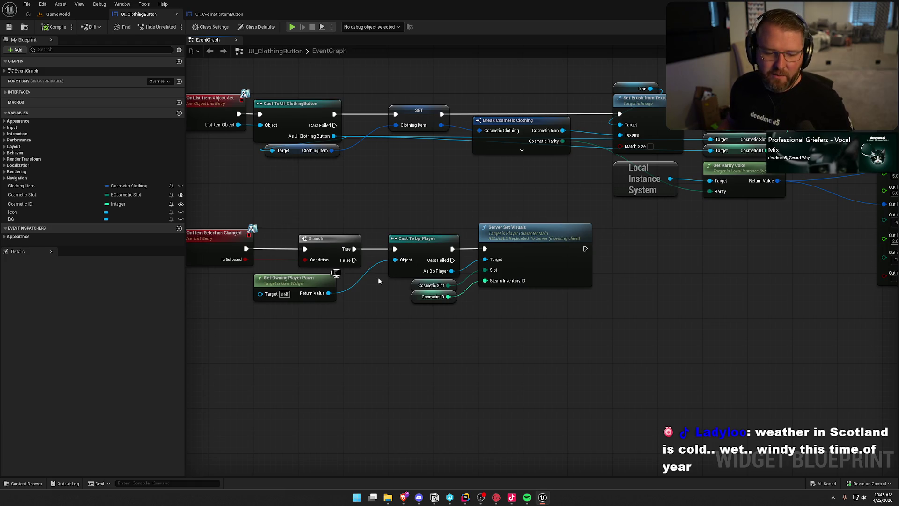
- Review the Item Object Set chain through Break Cosmetic Clothing, Set Brush from Texture and Set Brush Color
mouse_move(344, 321)
mouse_down()
mouse_move(391, 253)
mouse_move(426, 261)
mouse_up()
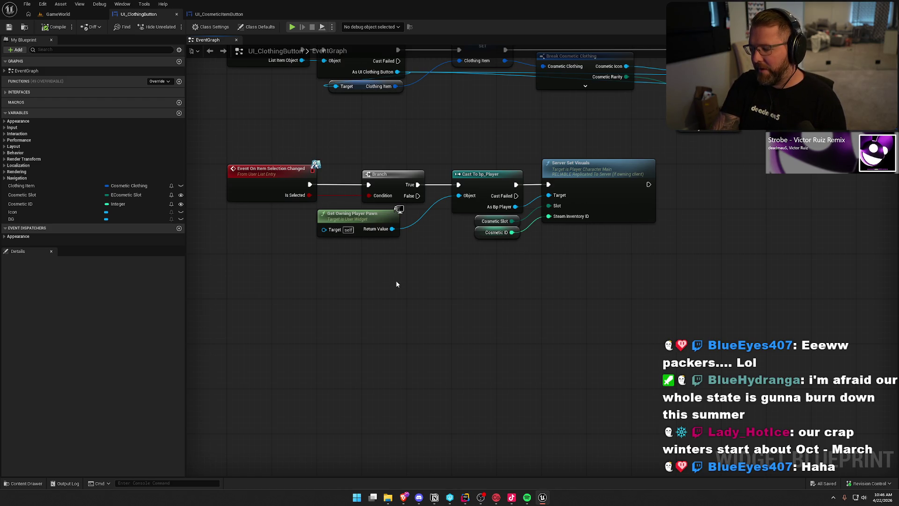
drag(514, 283, 551, 332)
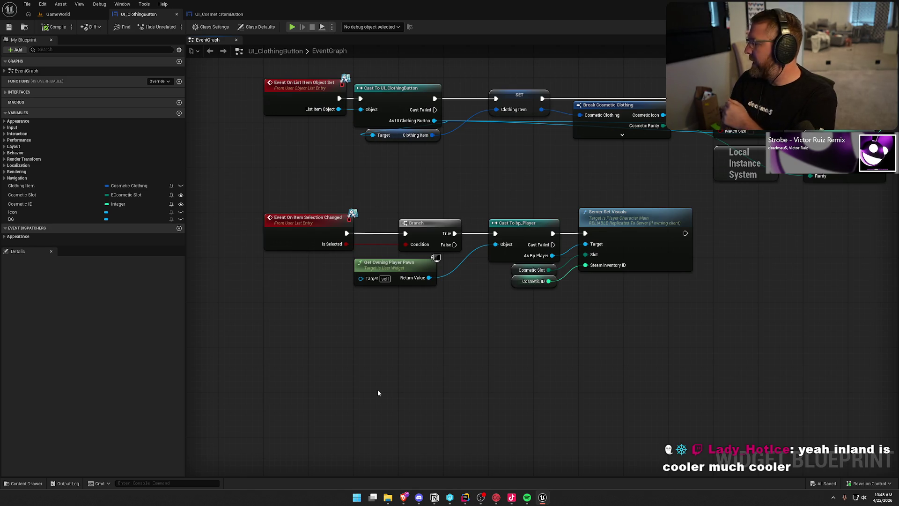
mouse_move(442, 353)
mouse_down()
mouse_move(434, 374)
mouse_move(470, 375)
mouse_up()
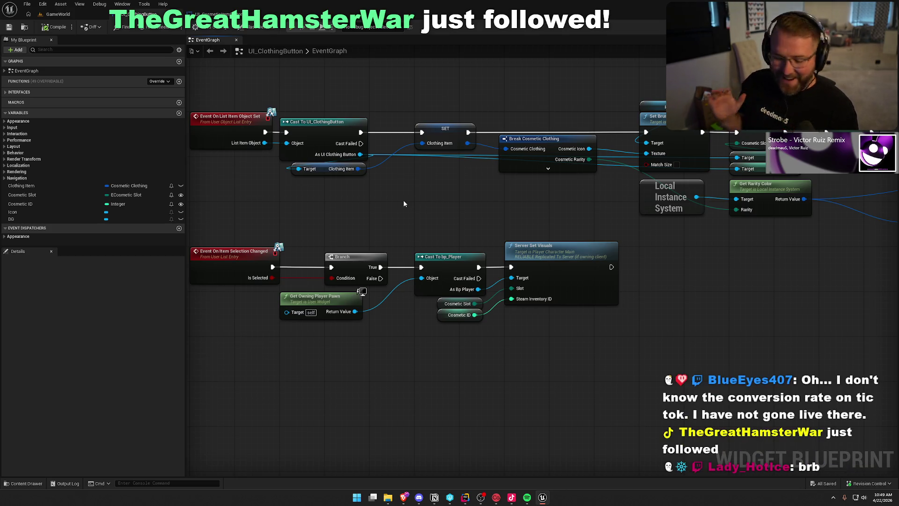
drag(404, 203, 445, 204)
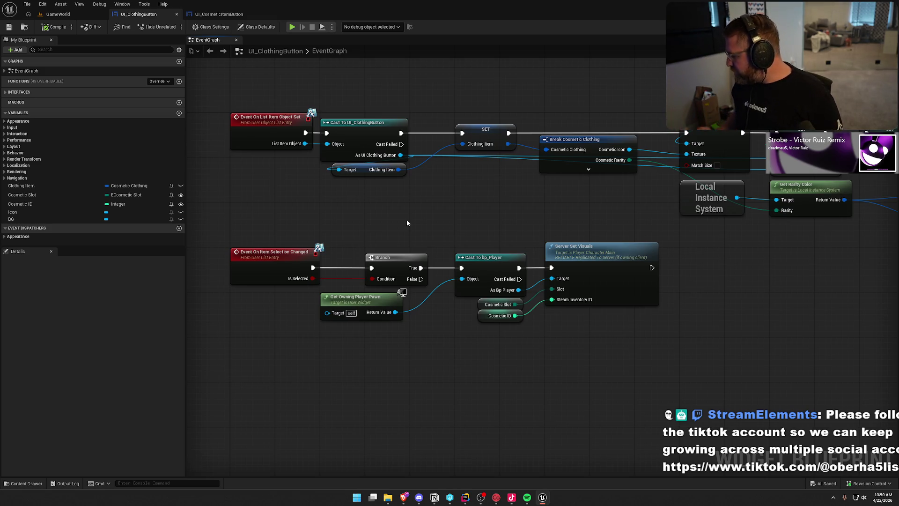
mouse_move(465, 207)
mouse_down()
mouse_move(444, 211)
mouse_move(443, 233)
mouse_up()
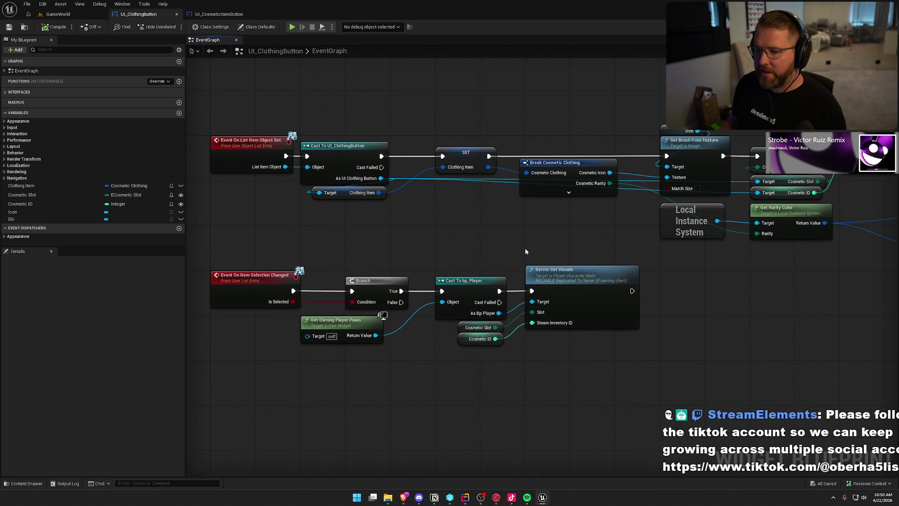
mouse_move(512, 105)
mouse_down()
mouse_move(298, 93)
mouse_move(71, 100)
mouse_up()
mouse_move(220, 117)
mouse_down()
mouse_move(196, 116)
mouse_move(608, 126)
mouse_move(520, 178)
mouse_up()
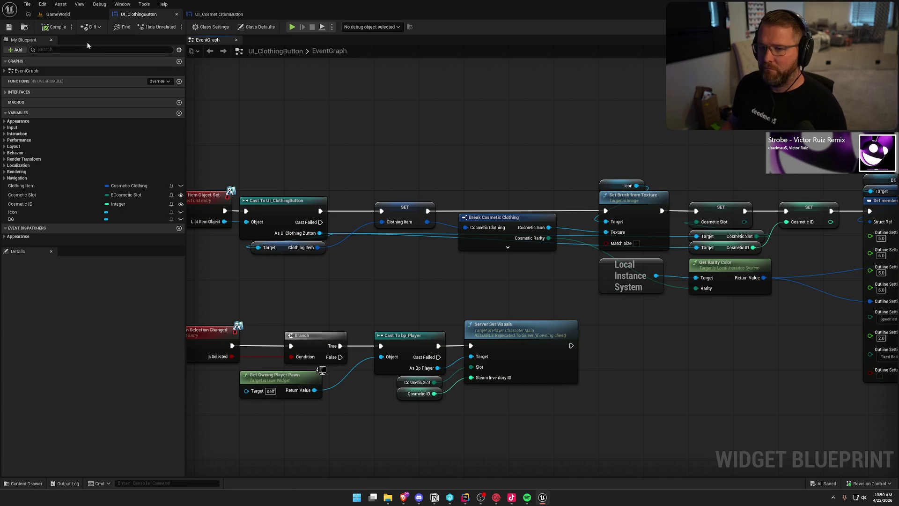
click(58, 15)
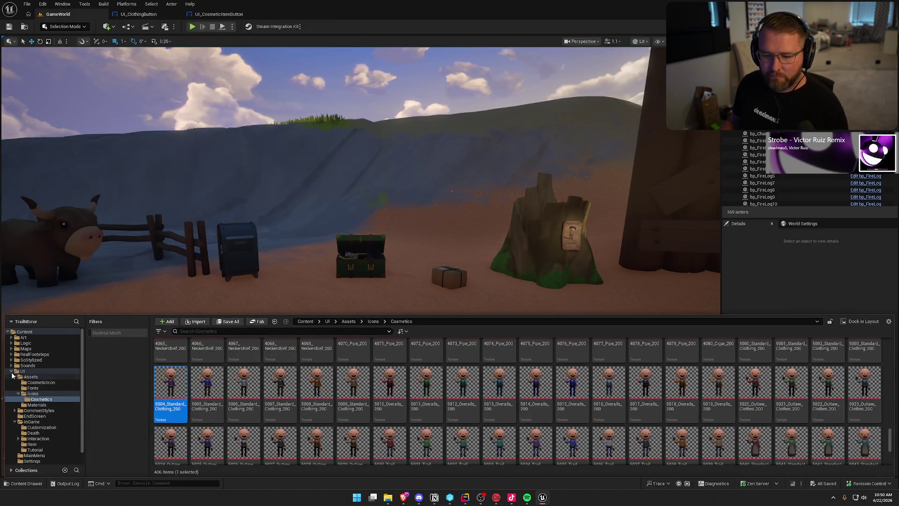
- Open UI_CharacterSetup's UpdateOwnedItems function and refresh the clothing button creation node
double_click(31, 376)
click(32, 393)
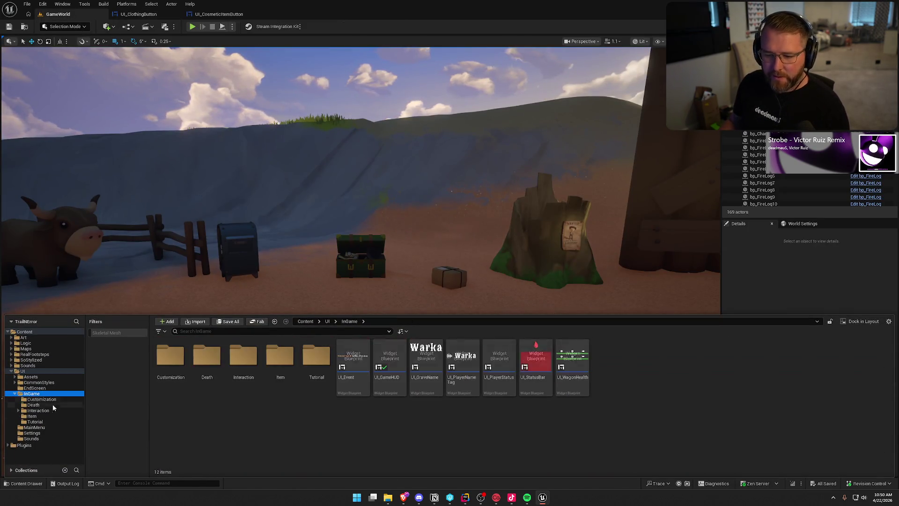
double_click(171, 358)
double_click(172, 358)
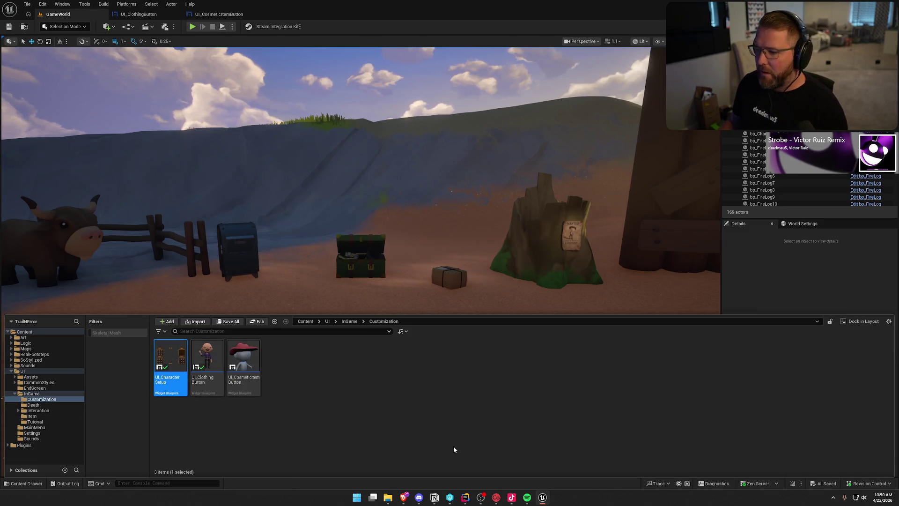
key(shift+alt+g)
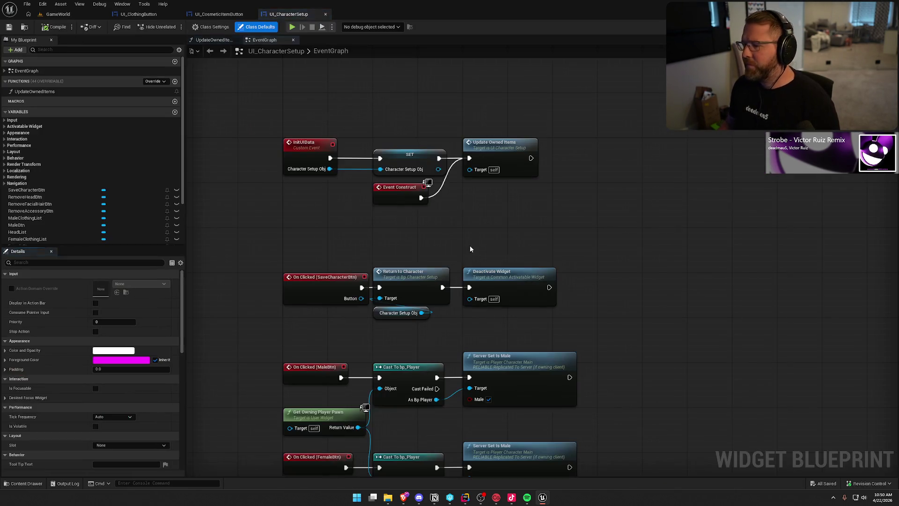
double_click(516, 153)
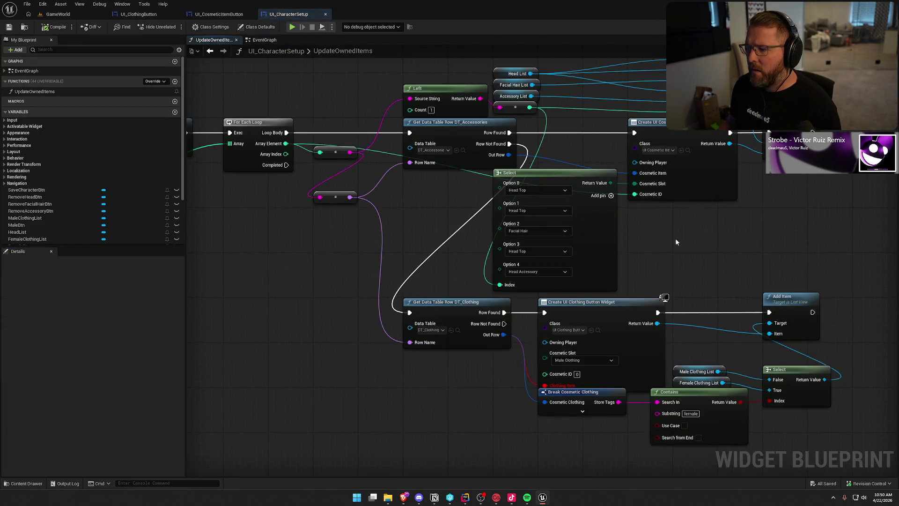
drag(721, 246, 660, 132)
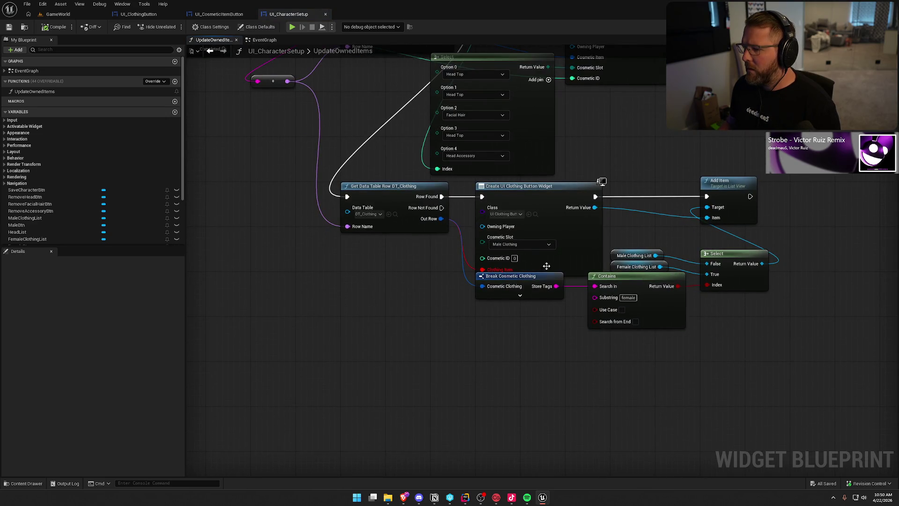
drag(513, 279, 514, 284)
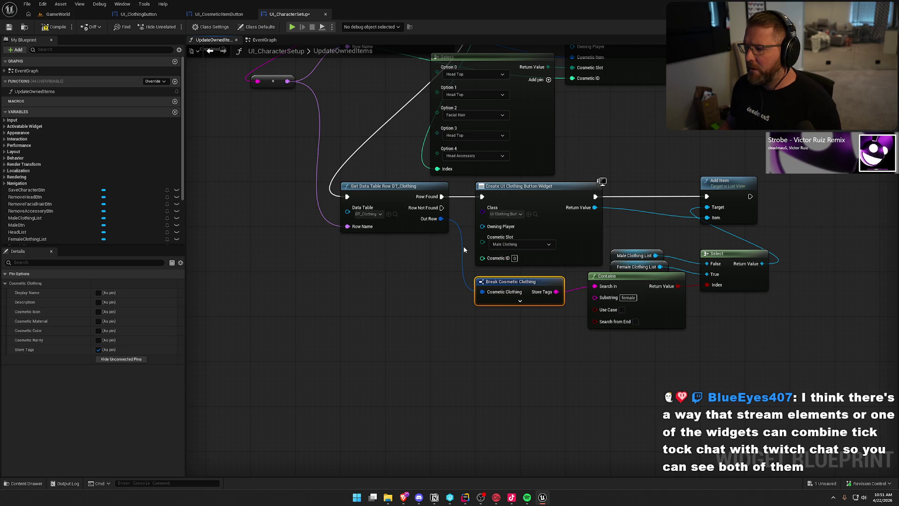
right_click(547, 193)
click(584, 245)
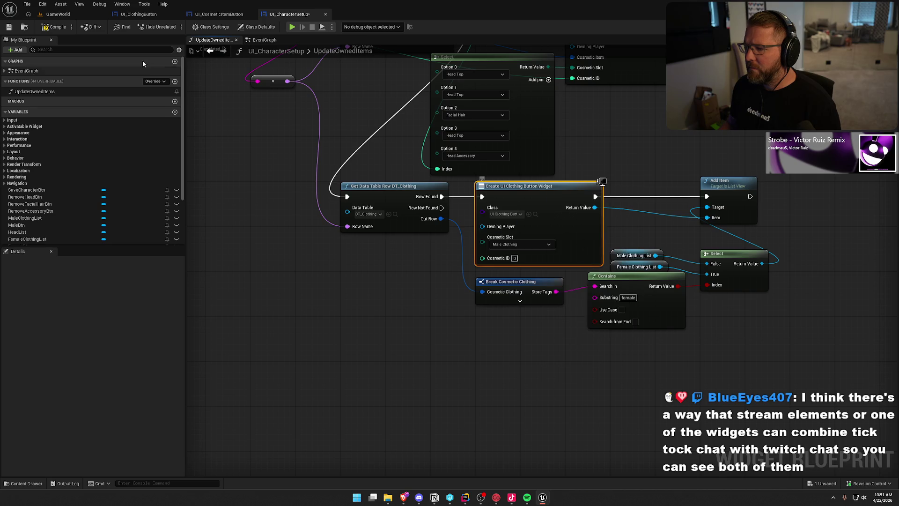
- Make UI_ClothingButton's Clothing Item variable Expose on Spawn, then save and compile
click(218, 14)
click(290, 14)
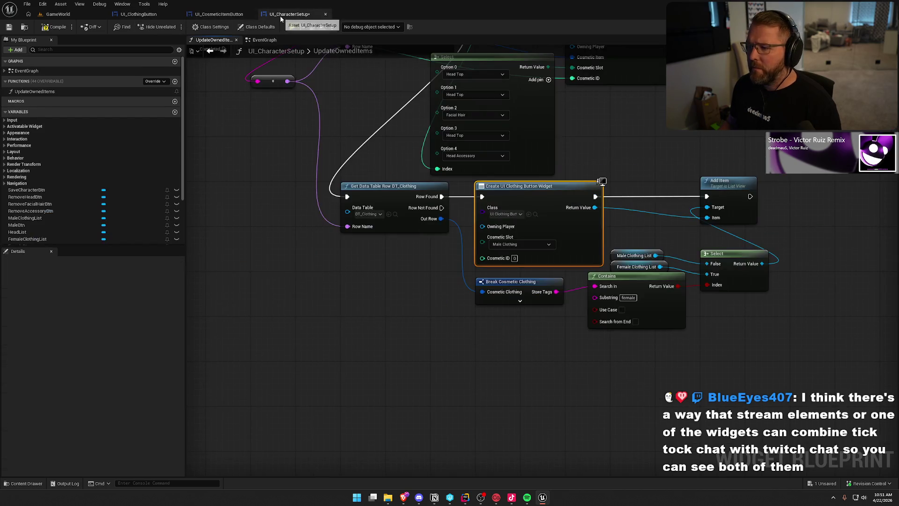
scroll(400, 274, up, 3)
click(168, 16)
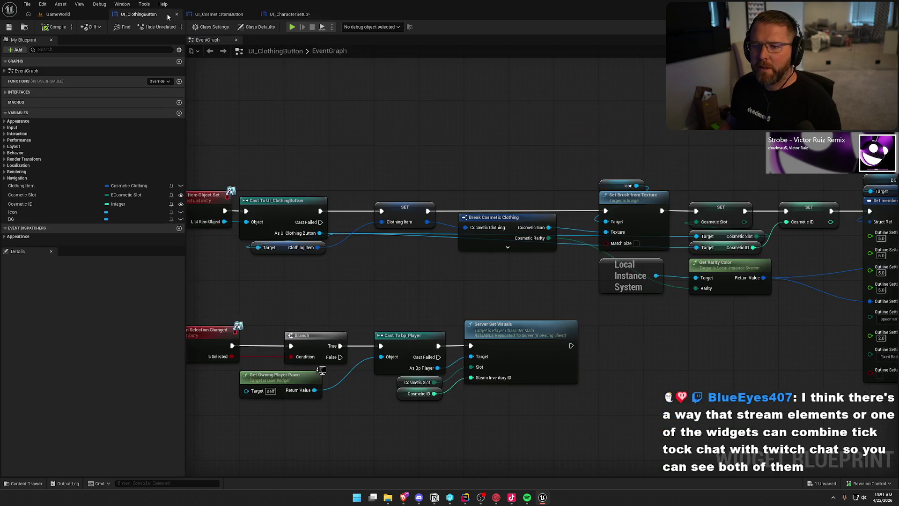
click(181, 186)
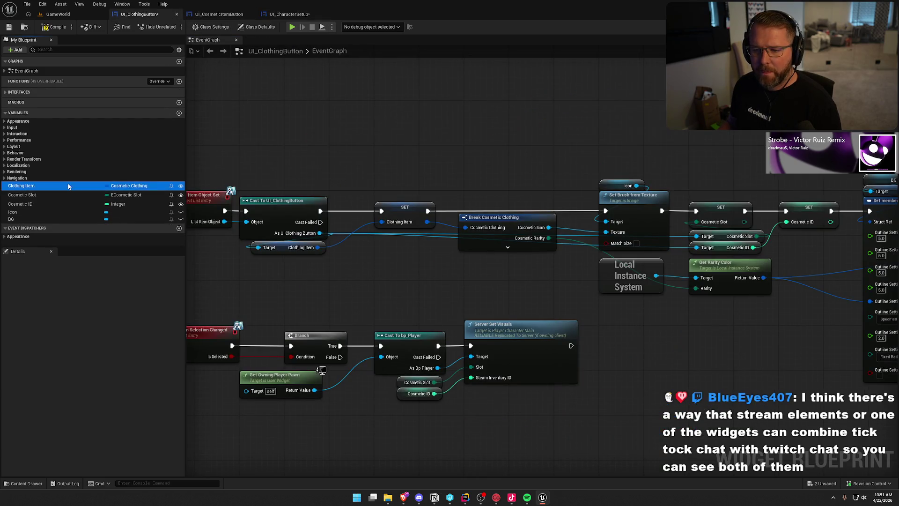
click(95, 340)
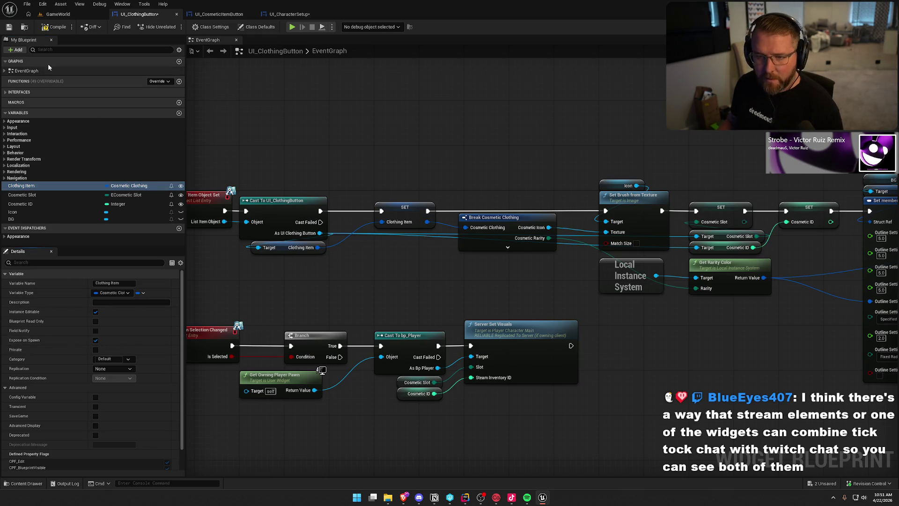
key(ctrl+s)
click(283, 17)
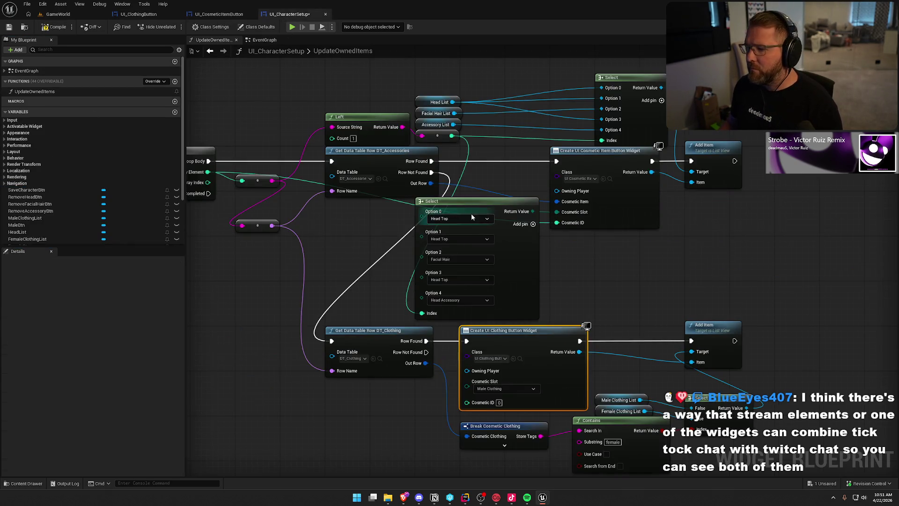
- Refresh the button creation node and wire the DT_Clothing Out Row into its Clothing Item input
right_click(543, 328)
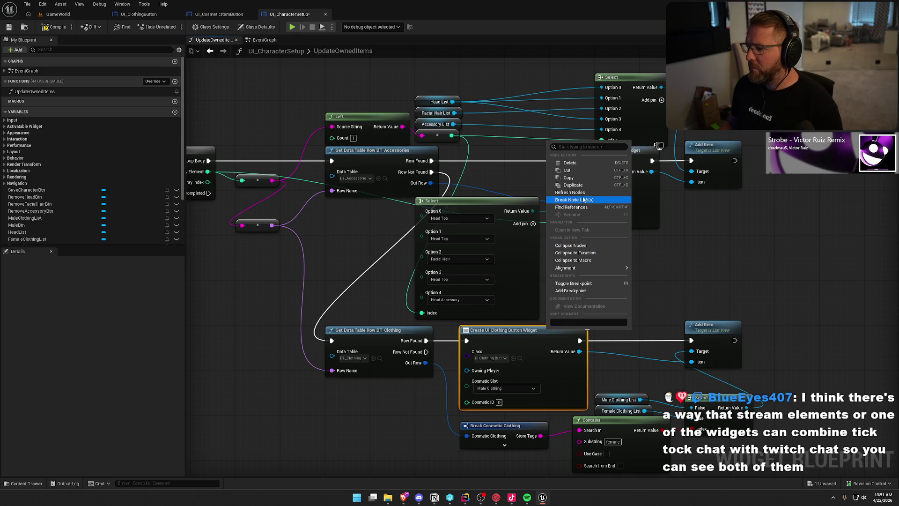
click(609, 198)
mouse_move(611, 254)
mouse_down()
mouse_move(627, 207)
mouse_move(582, 159)
mouse_up()
drag(396, 268, 438, 286)
mouse_move(390, 338)
mouse_down()
mouse_move(415, 355)
mouse_move(493, 372)
mouse_up()
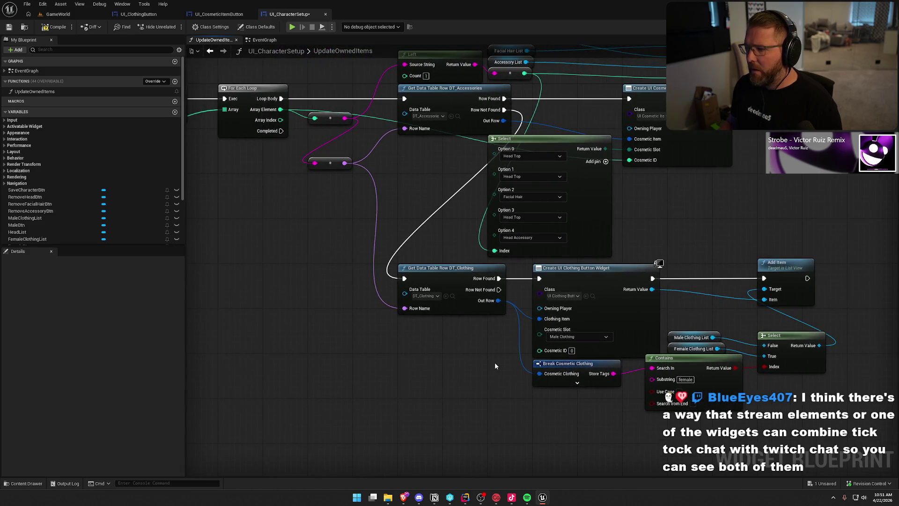
mouse_move(639, 201)
mouse_down()
mouse_move(616, 253)
mouse_move(619, 239)
mouse_up()
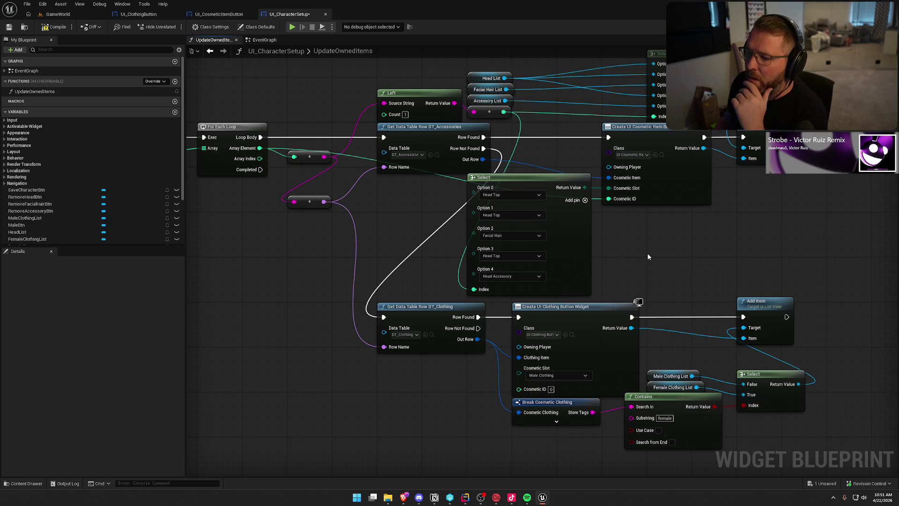
- Rearrange the Break Cosmetic Clothing, Contains and button creation nodes to make room
click(506, 194)
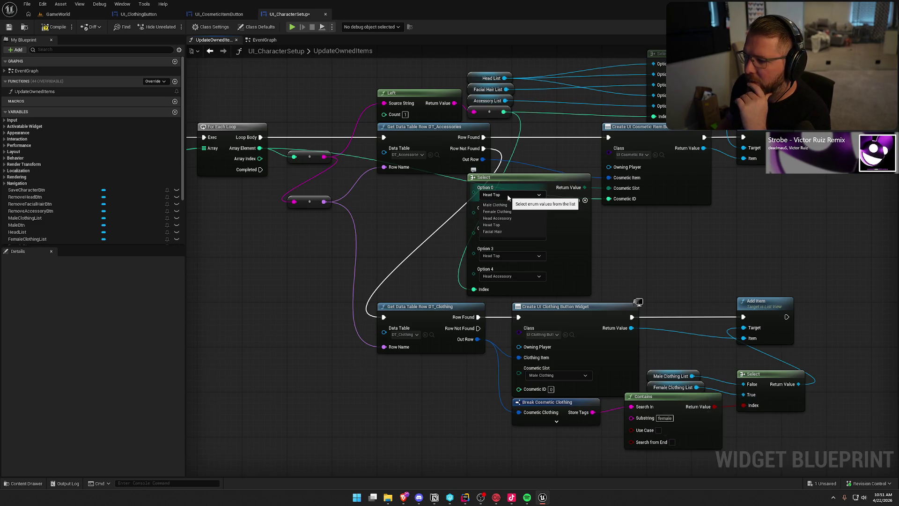
click(507, 195)
mouse_move(638, 247)
mouse_down()
mouse_move(563, 160)
mouse_move(612, 165)
mouse_up()
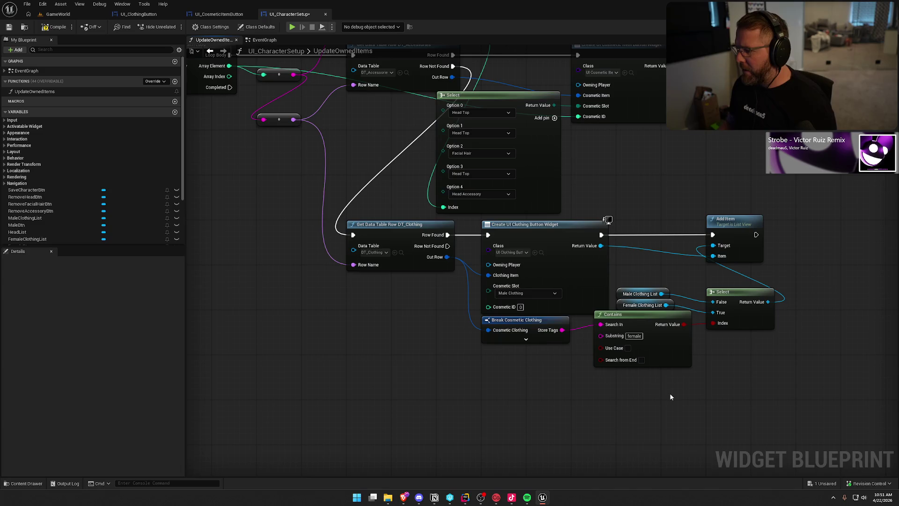
mouse_move(636, 407)
mouse_down()
mouse_move(659, 370)
mouse_move(532, 301)
mouse_up()
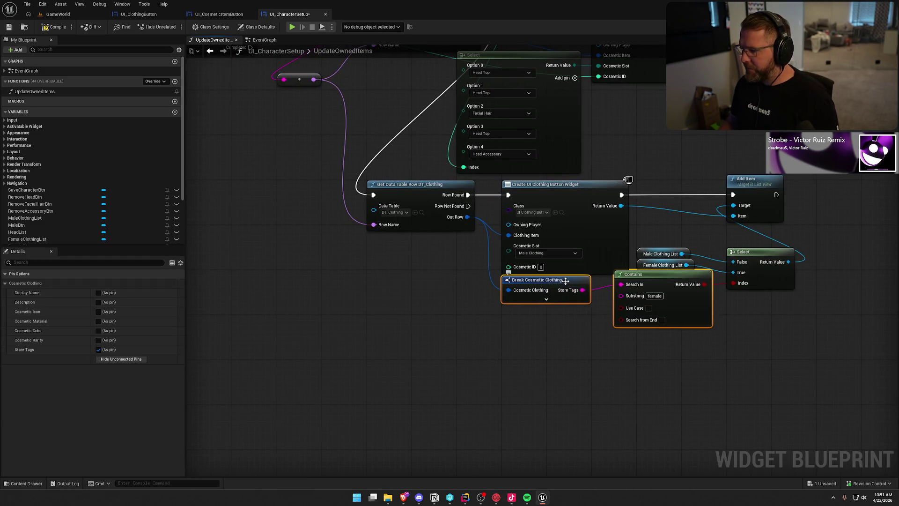
mouse_move(566, 280)
mouse_down()
mouse_move(525, 298)
mouse_move(430, 291)
mouse_up()
click(619, 340)
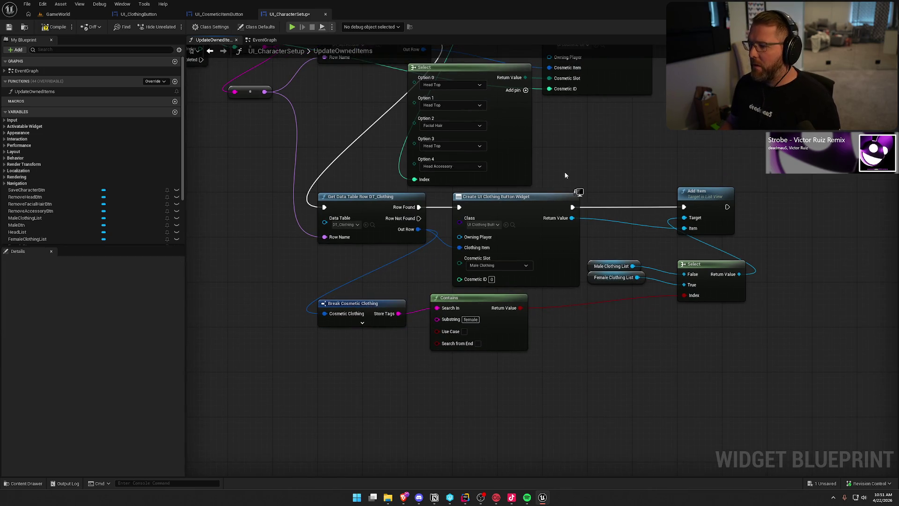
drag(565, 175, 730, 299)
drag(548, 202, 630, 201)
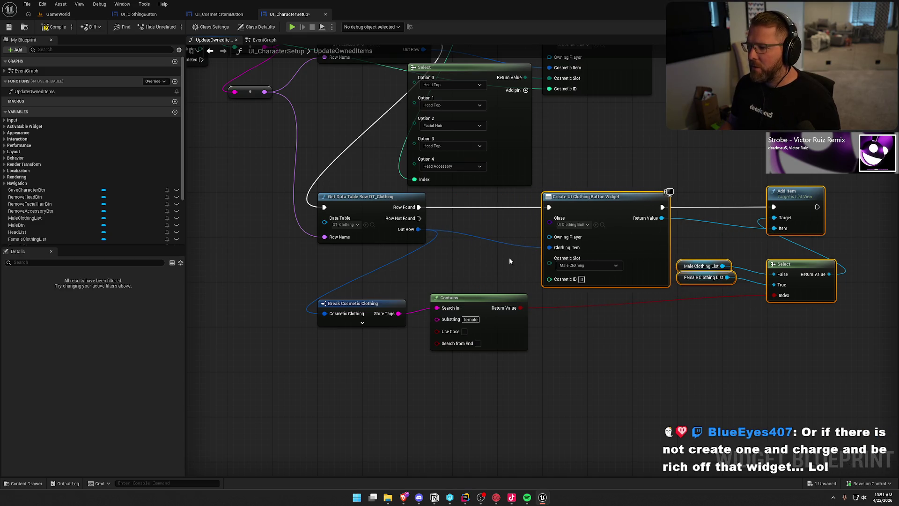
click(510, 260)
drag(481, 302, 504, 308)
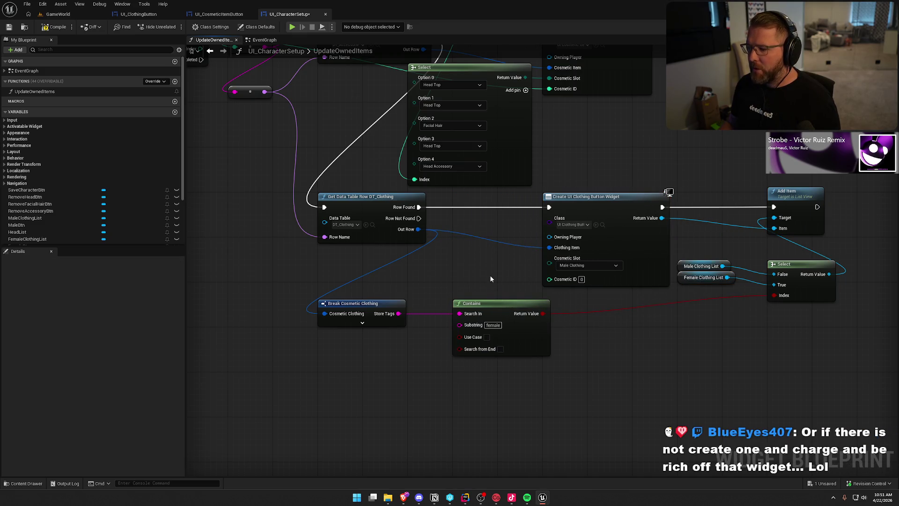
- Add a Select node on Cosmetic Slot whose index comes from the female Contains check
drag(550, 263, 504, 257)
text(sl)
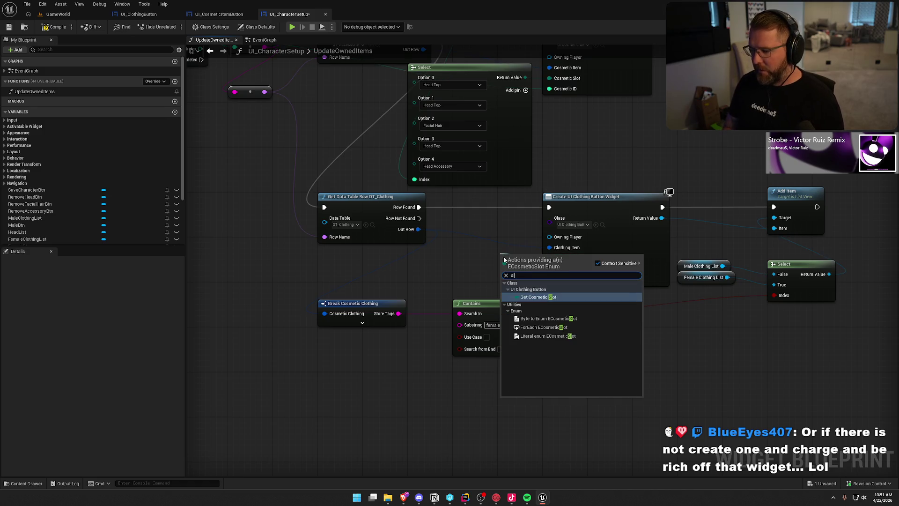
key(BackSpace)
text(elec)
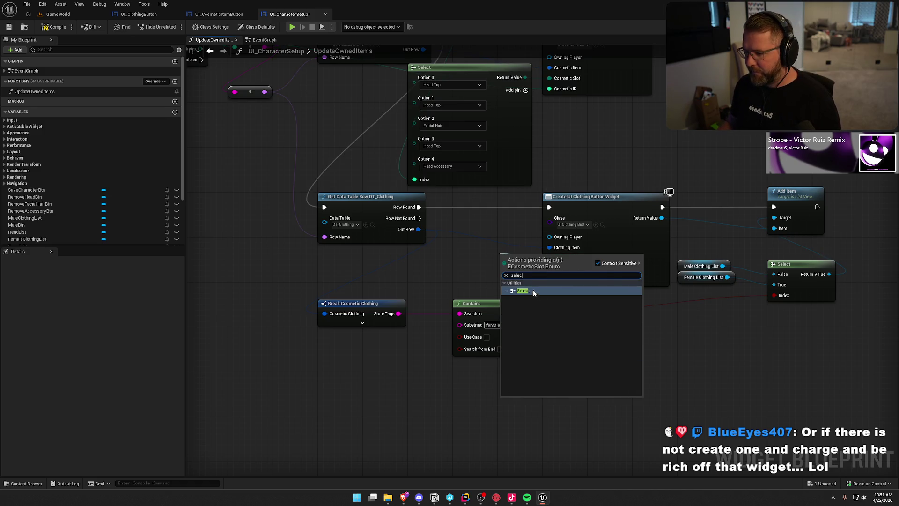
click(533, 292)
drag(532, 291, 483, 267)
drag(451, 293, 451, 293)
drag(503, 313, 504, 337)
mouse_move(499, 240)
mouse_down()
mouse_move(496, 288)
mouse_move(571, 296)
mouse_move(595, 285)
mouse_up()
drag(515, 331, 608, 346)
mouse_move(362, 318)
mouse_down()
mouse_move(405, 349)
mouse_move(461, 361)
mouse_move(452, 364)
mouse_up()
drag(547, 333, 539, 347)
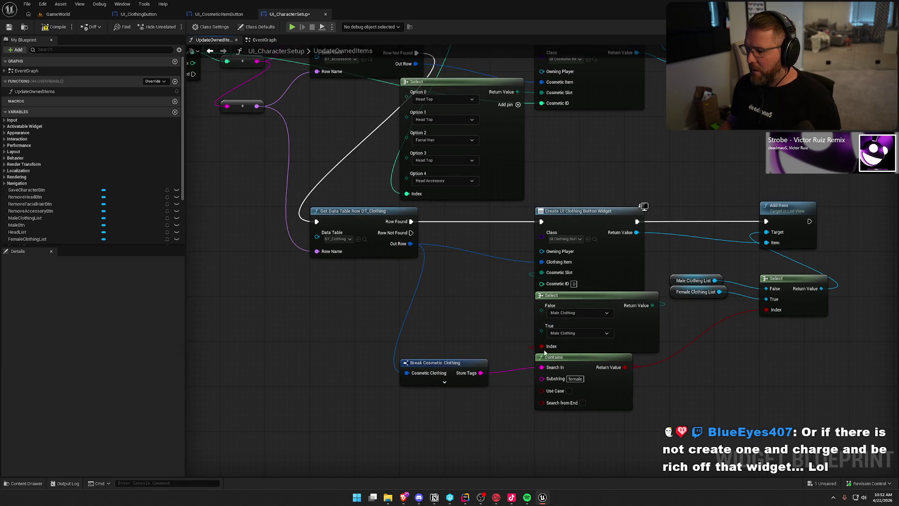
- Set the Select's True option to Female Clothing and wire the loop's Array Index into Cosmetic ID
click(579, 332)
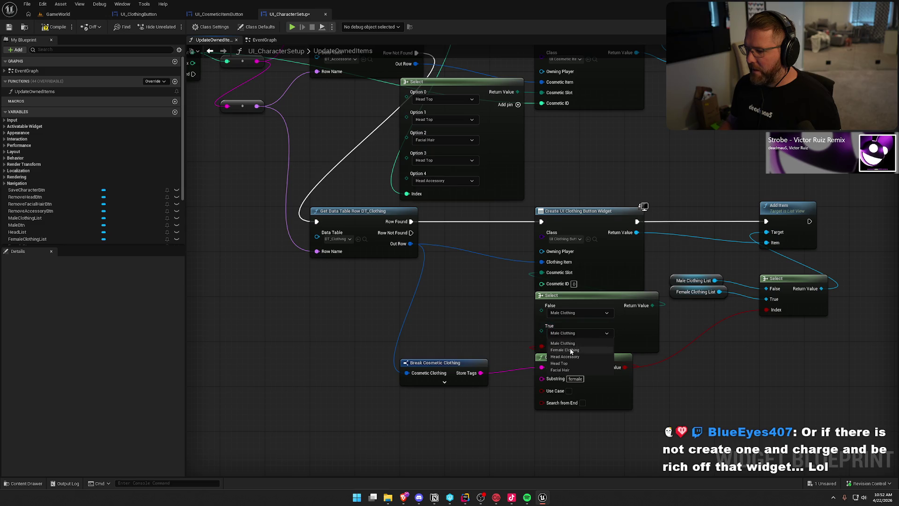
click(578, 350)
drag(476, 316, 461, 352)
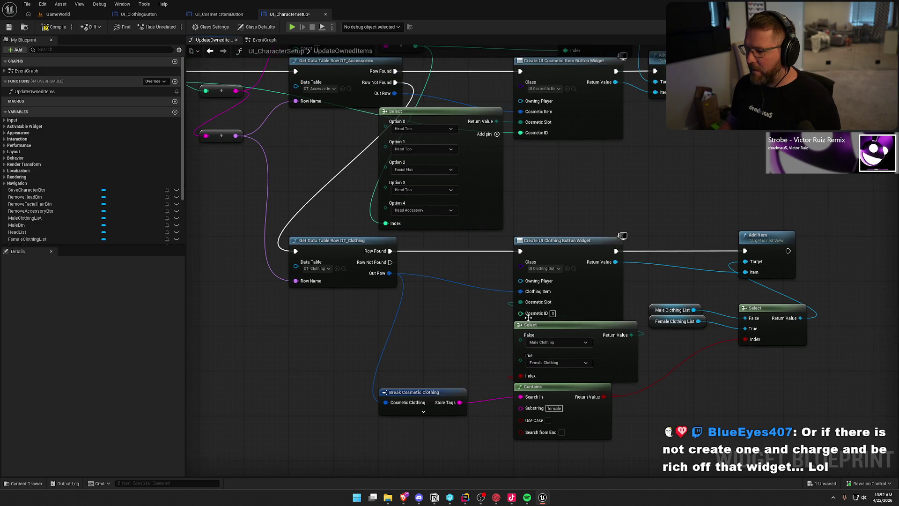
scroll(495, 346, down, 1)
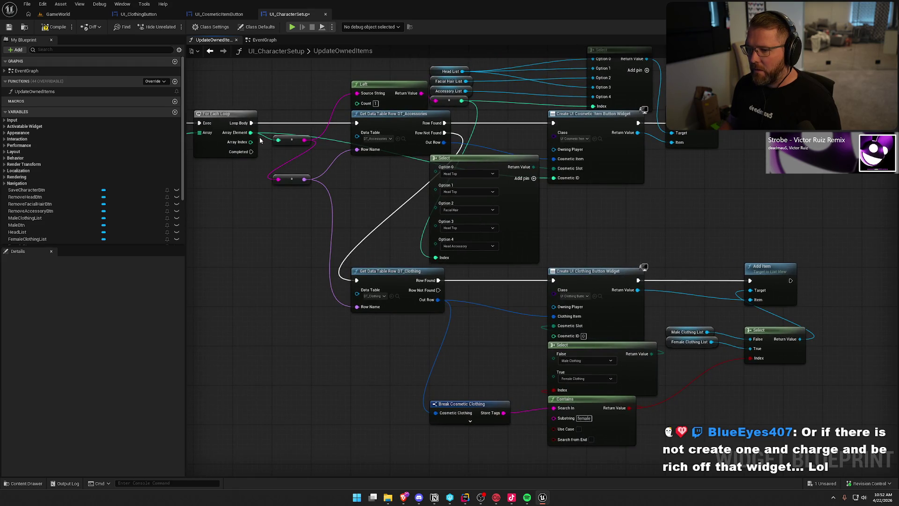
mouse_move(251, 142)
mouse_down()
mouse_move(551, 365)
mouse_move(554, 335)
mouse_up()
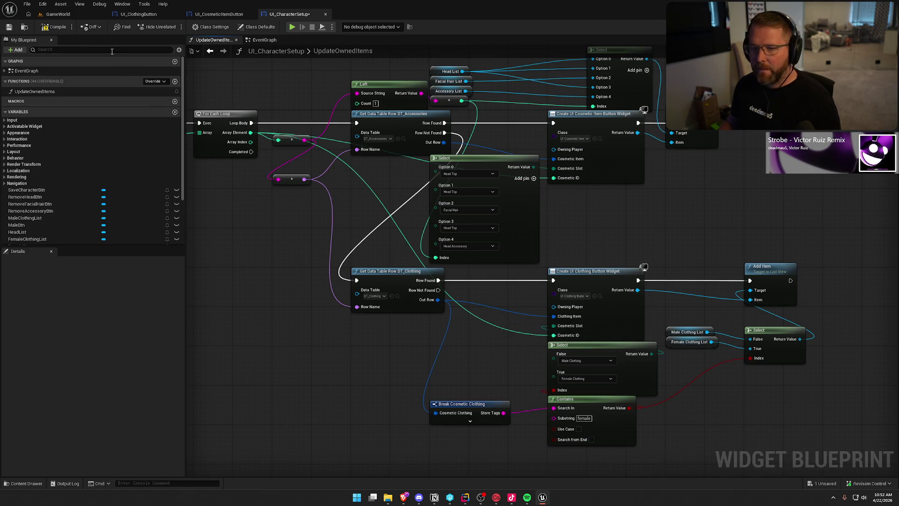
click(58, 14)
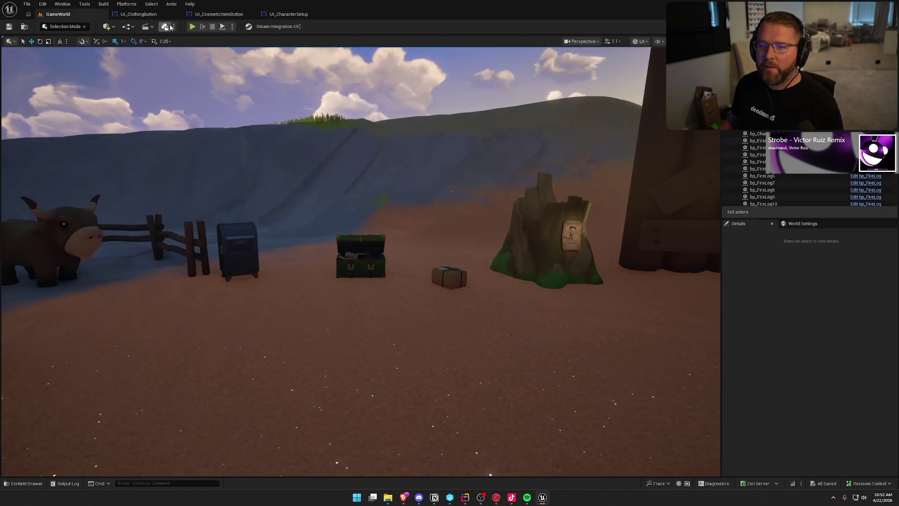
- Play in editor, open character setup with E, switch the preview to female, then stop
click(193, 26)
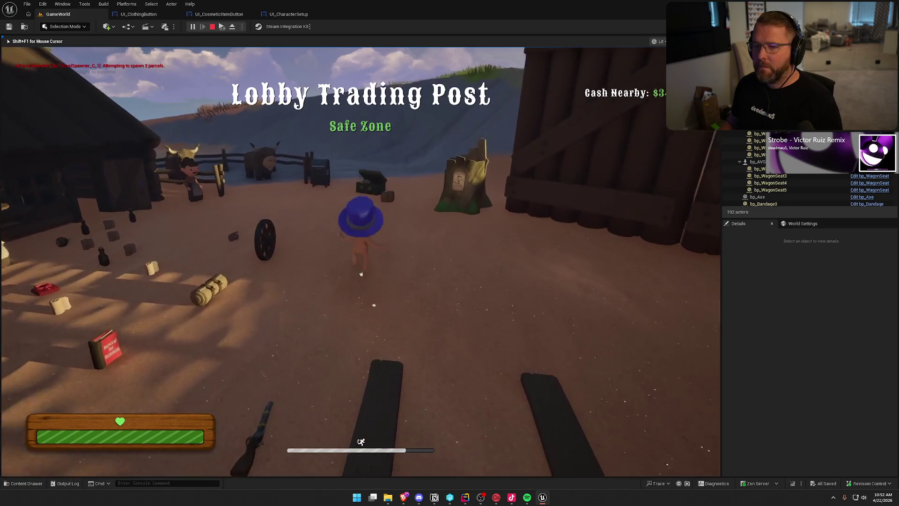
key(e)
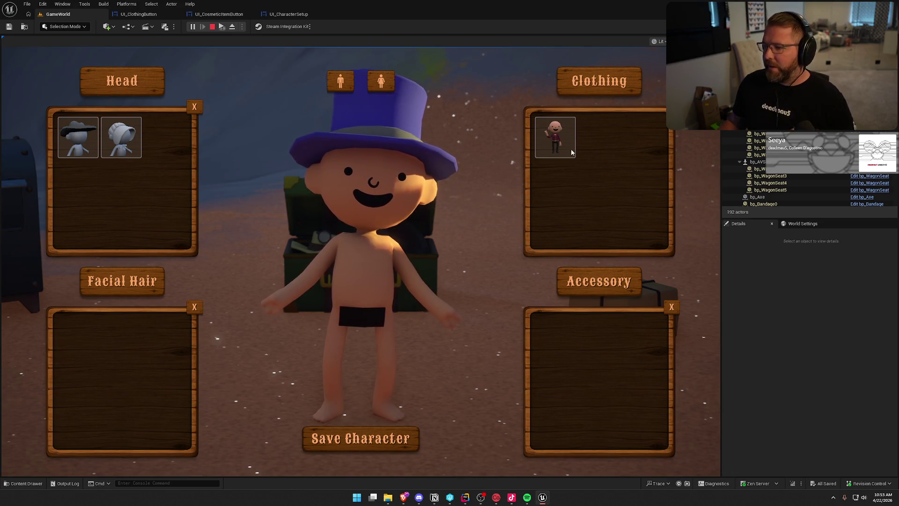
click(381, 80)
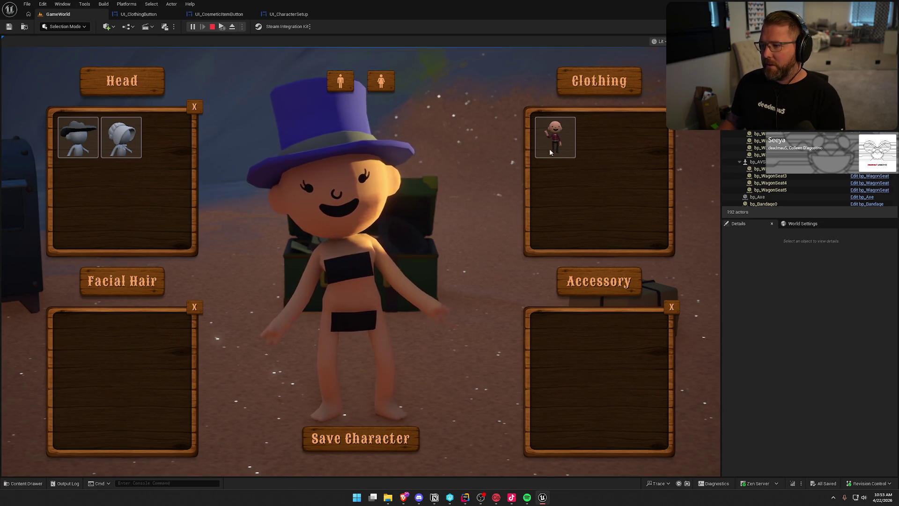
click(212, 26)
click(208, 14)
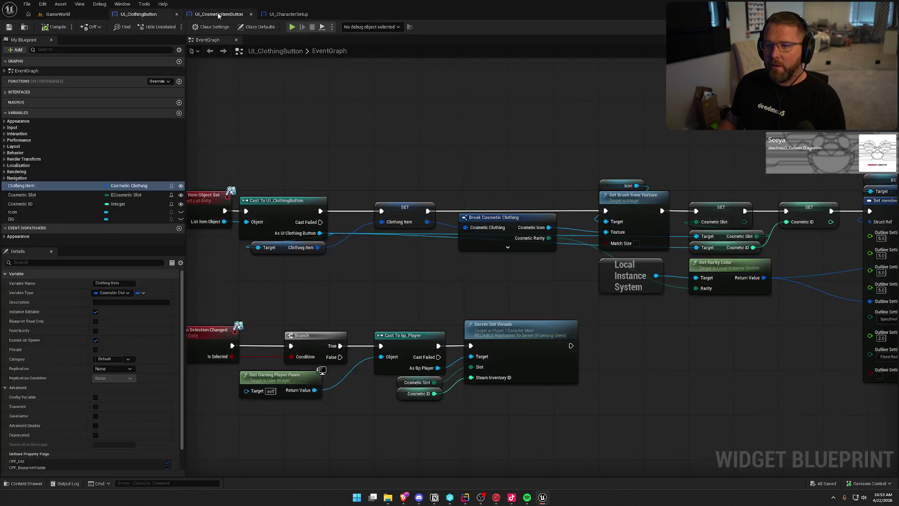
- Move the UI_CharacterSetup tab second, compare its Designer layout with UpdateOwnedItems, then go to EventGraph
click(285, 14)
drag(285, 14, 135, 14)
scroll(394, 170, up, 5)
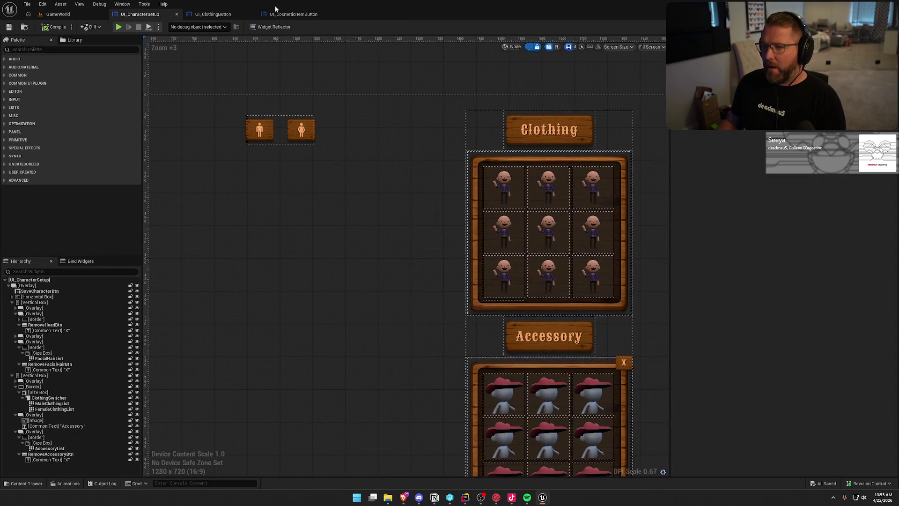
key(ctrl+shift+g)
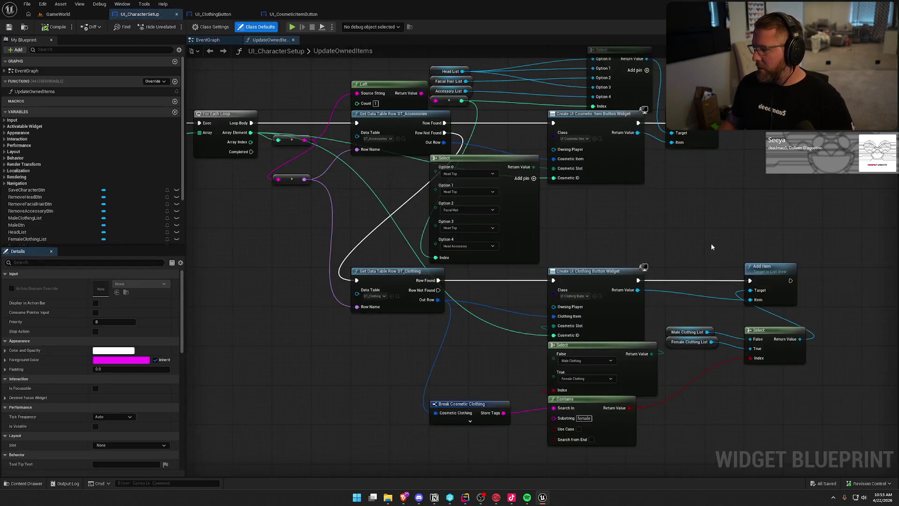
scroll(608, 210, up, 2)
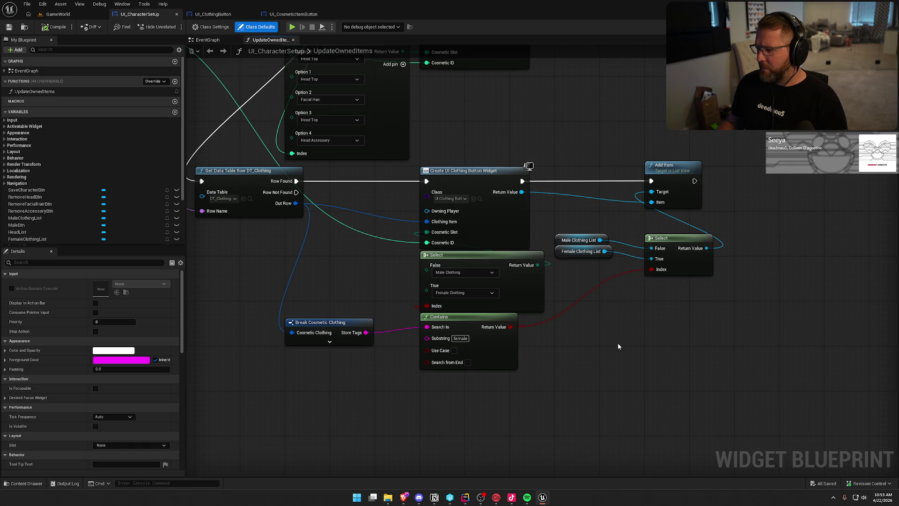
key(ctrl+shift+d)
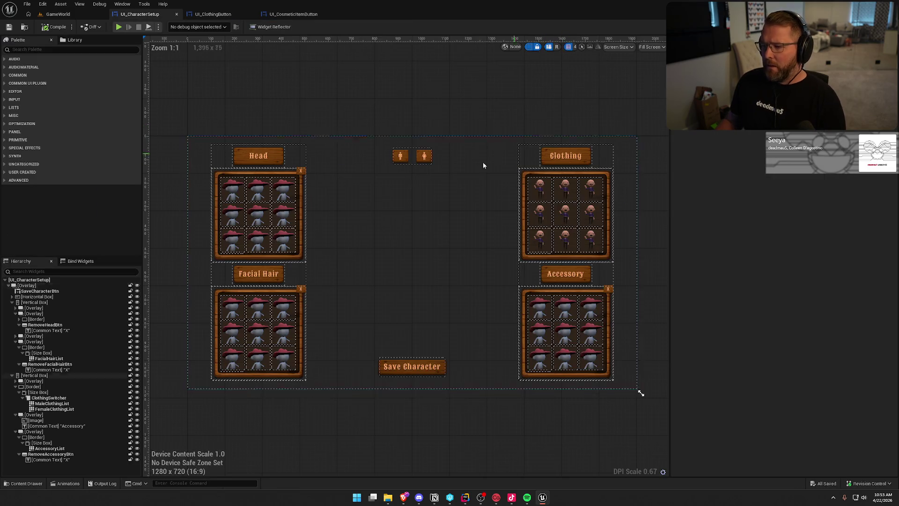
key(ctrl+shift+g)
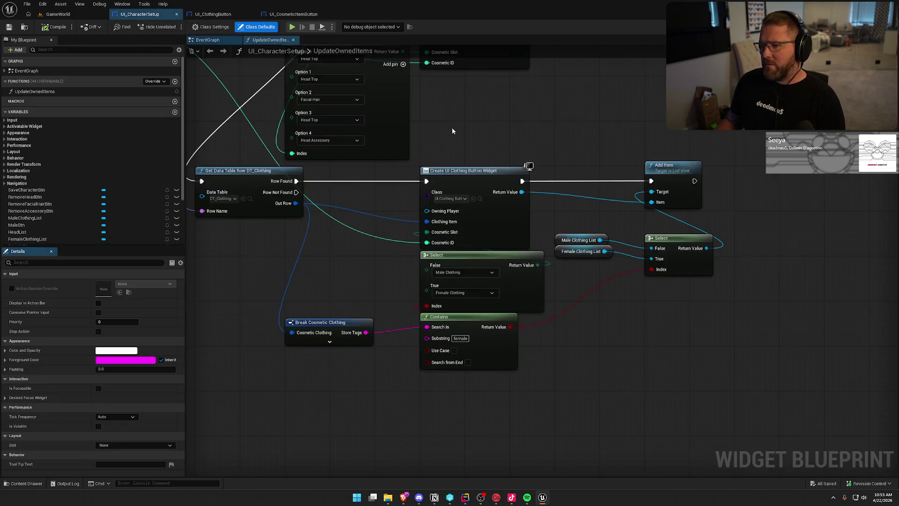
click(211, 51)
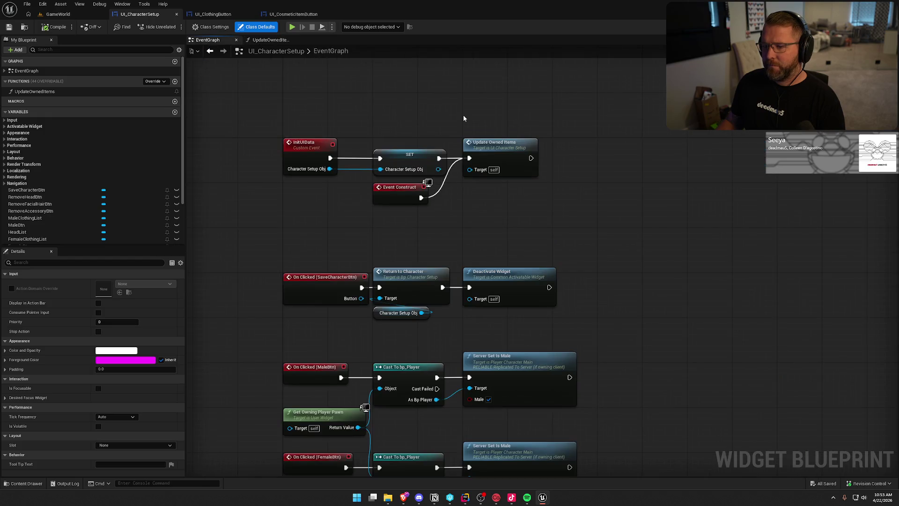
- Paste a copy of the male button's Cast To bp_Player and Get Owning Player Pawn after Update Owned Items
mouse_move(343, 147)
mouse_down()
mouse_move(409, 194)
mouse_move(317, 161)
mouse_up()
drag(405, 168, 434, 174)
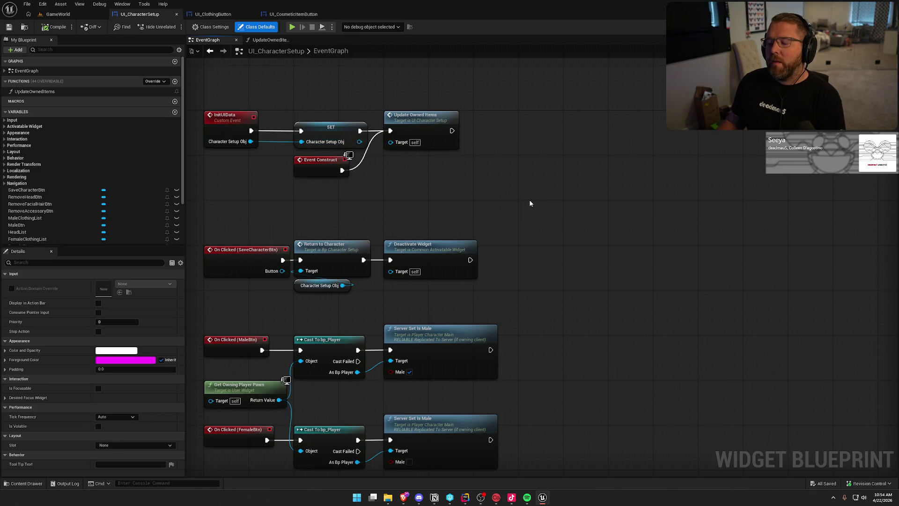
drag(530, 215, 557, 77)
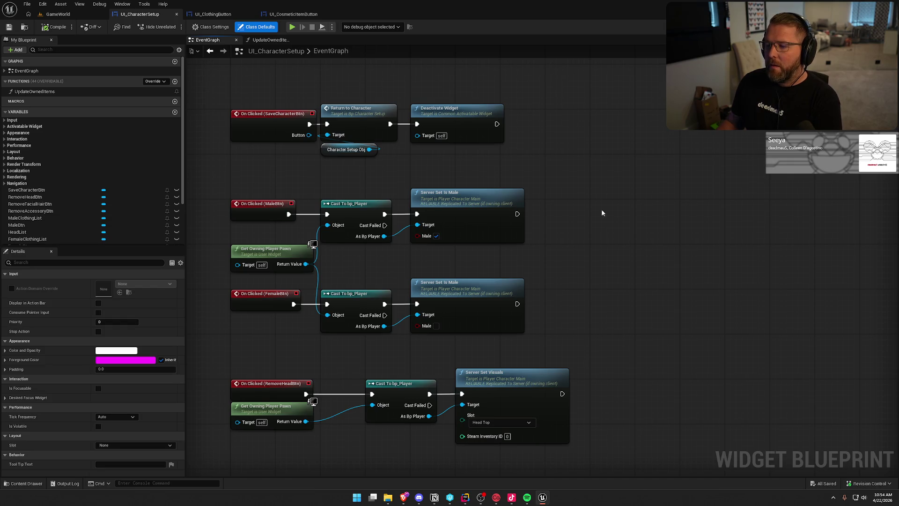
drag(350, 274, 311, 240)
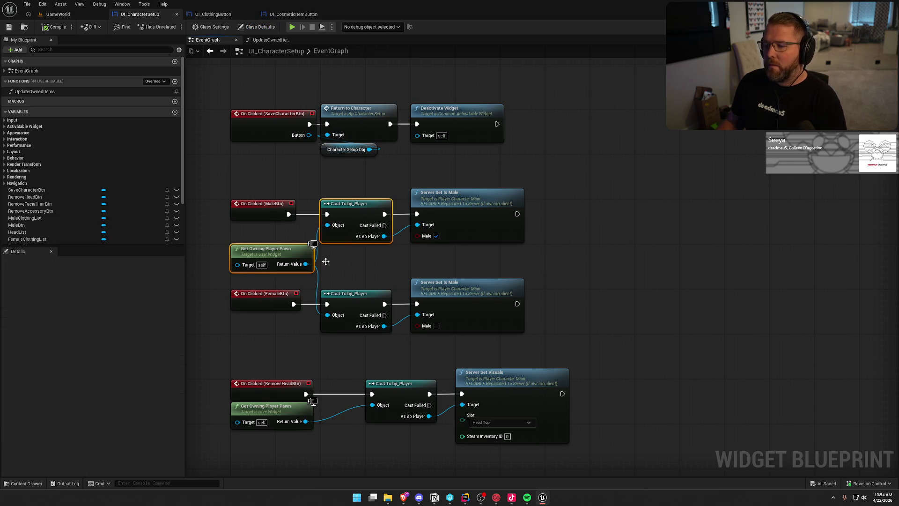
mouse_move(412, 207)
mouse_down()
mouse_move(457, 207)
mouse_move(381, 173)
mouse_move(371, 143)
mouse_up()
key(ctrl+v)
drag(446, 157, 412, 134)
click(432, 74)
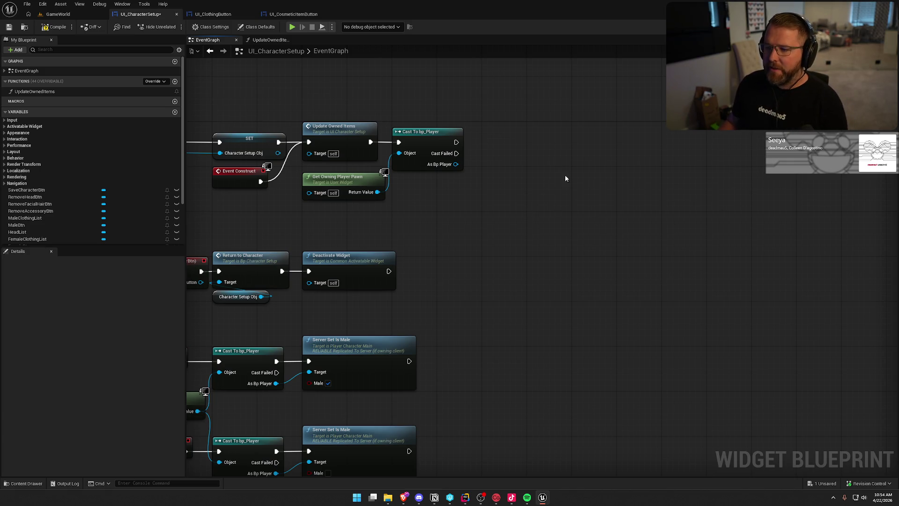
- Tidy the pasted nodes, cancel a Get search off the cast, then close PlayerCharacterMain in the code editor
drag(525, 203, 507, 198)
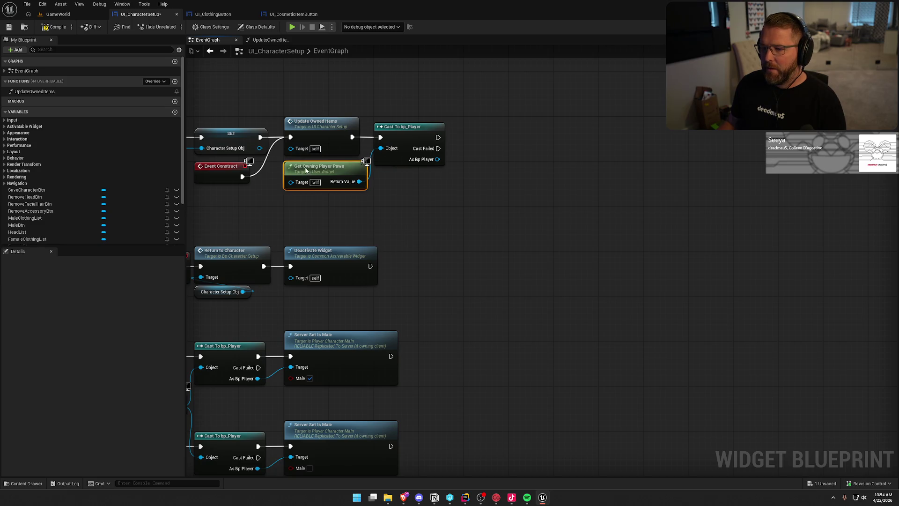
drag(303, 178, 303, 172)
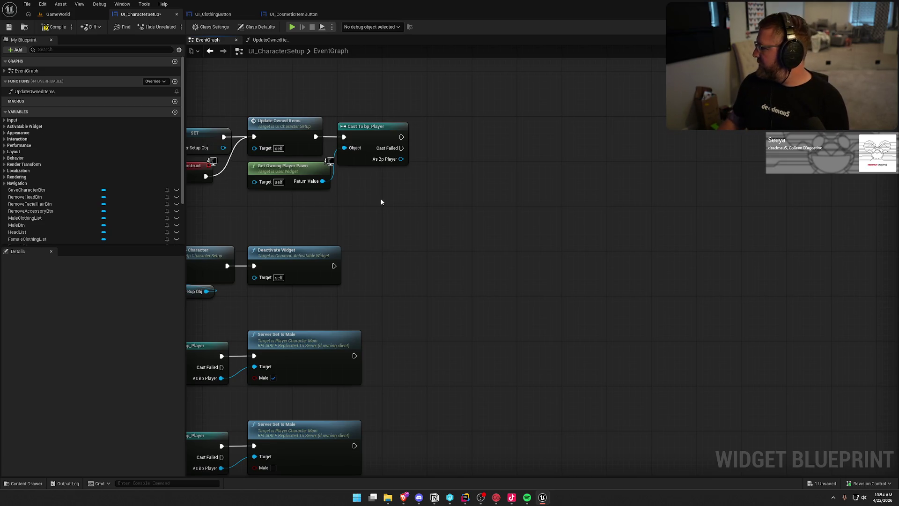
drag(415, 163, 471, 173)
text(get)
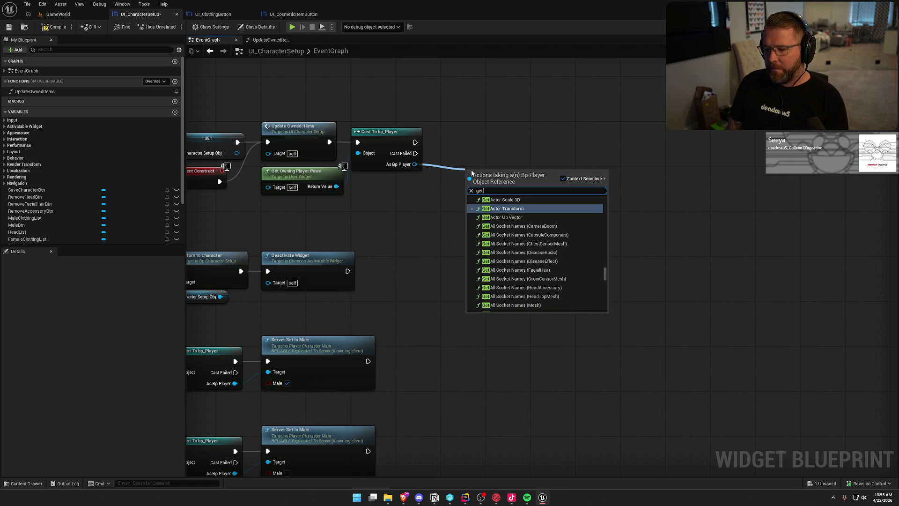
key(Escape)
click(347, 343)
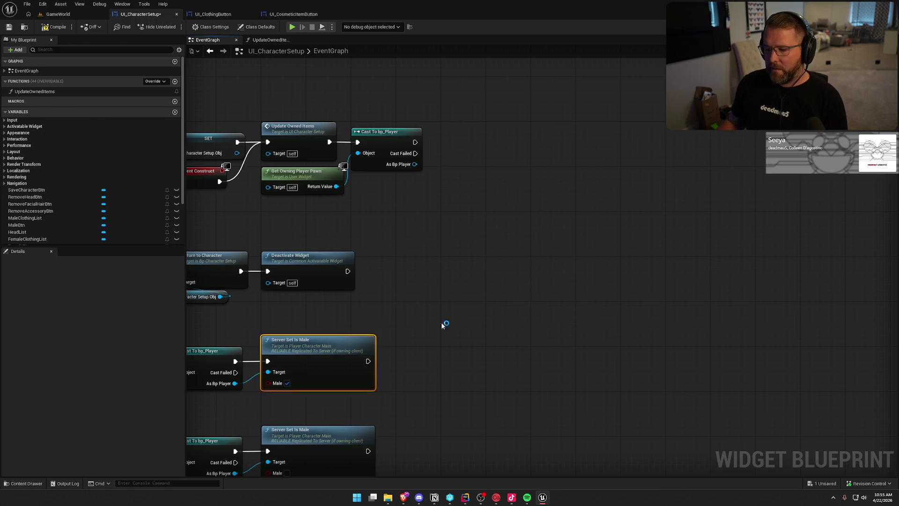
key(alt+Tab)
click(607, 22)
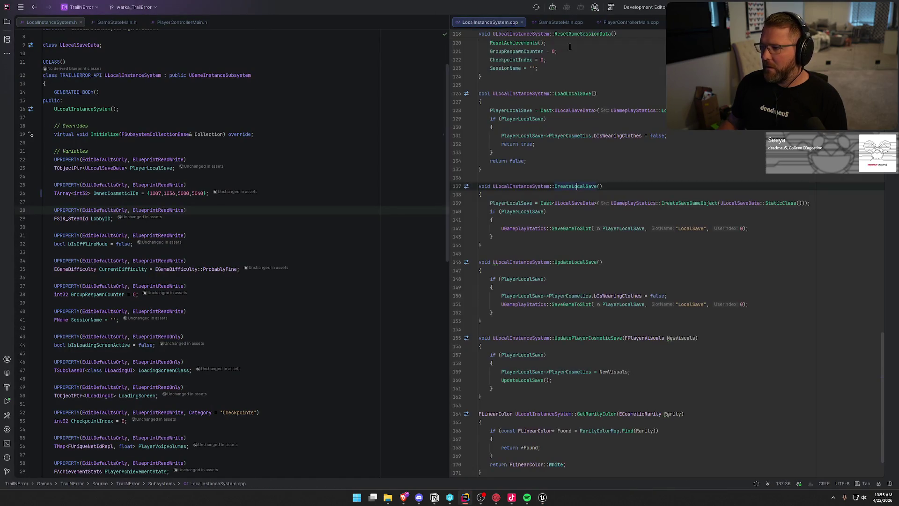
- Open PlayerControllerMain.cpp in Rider and search it for 'male'
click(7, 22)
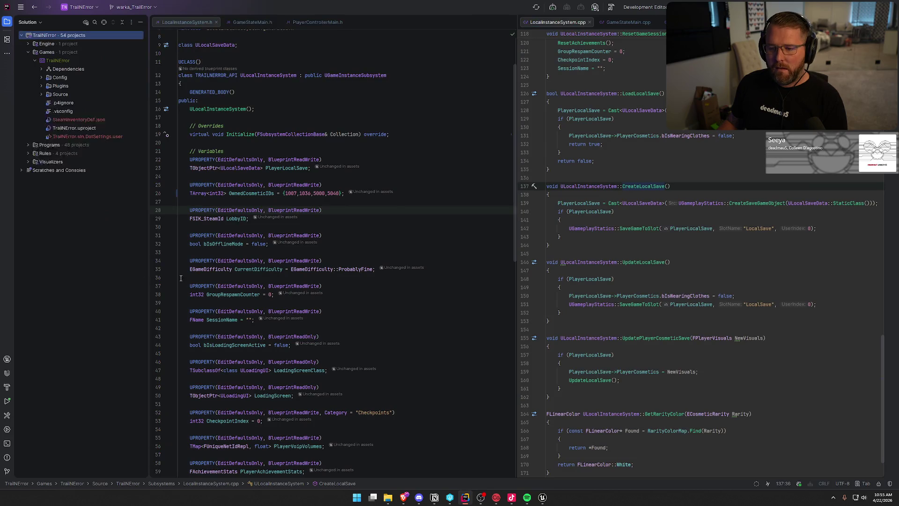
double_click(102, 289)
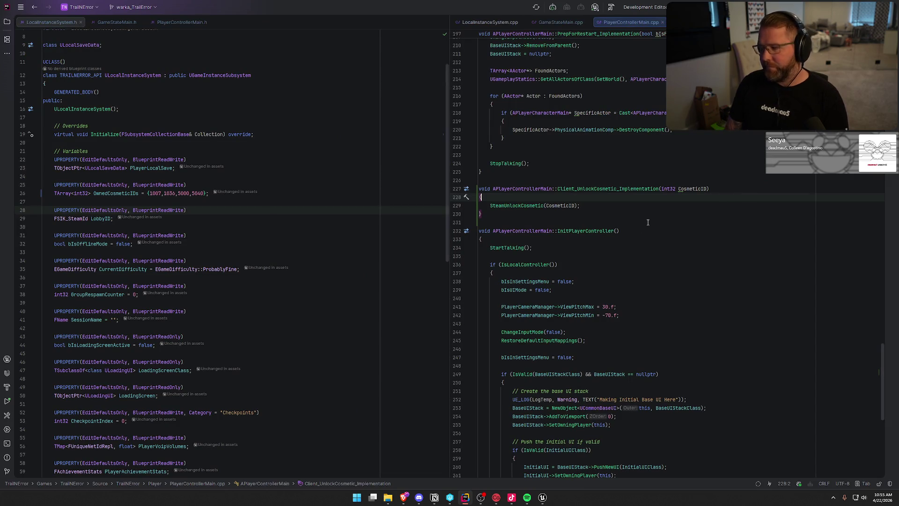
key(ctrl+f)
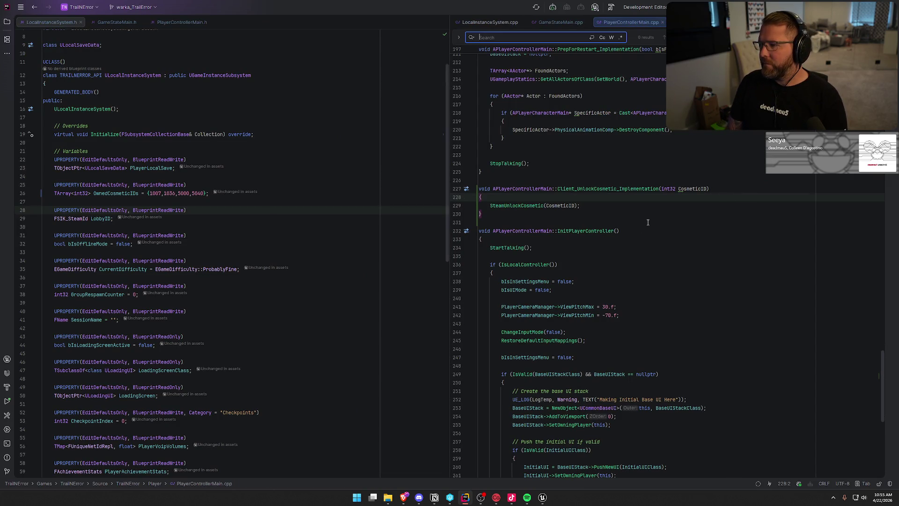
text(ismale)
key(BackSpace)
key(BackSpace)
key(BackSpace)
text(male)
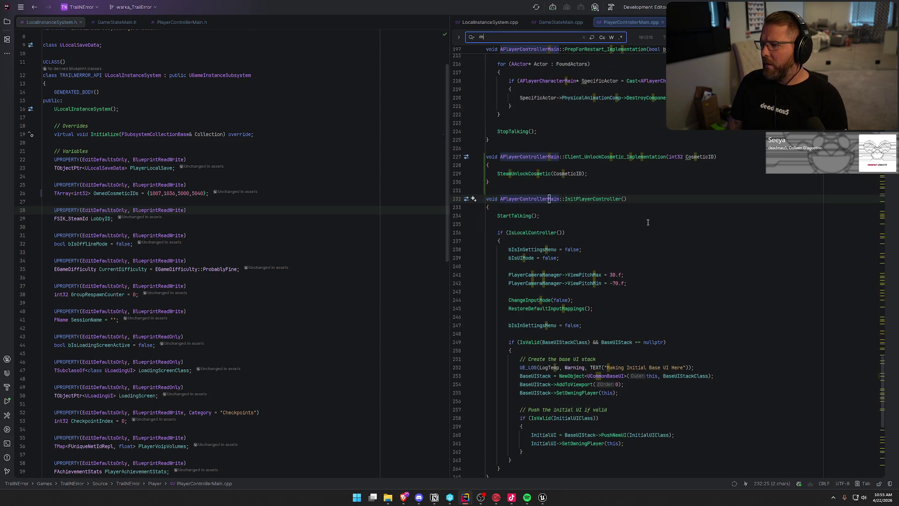
key(alt+Tab)
key(alt+Tab)
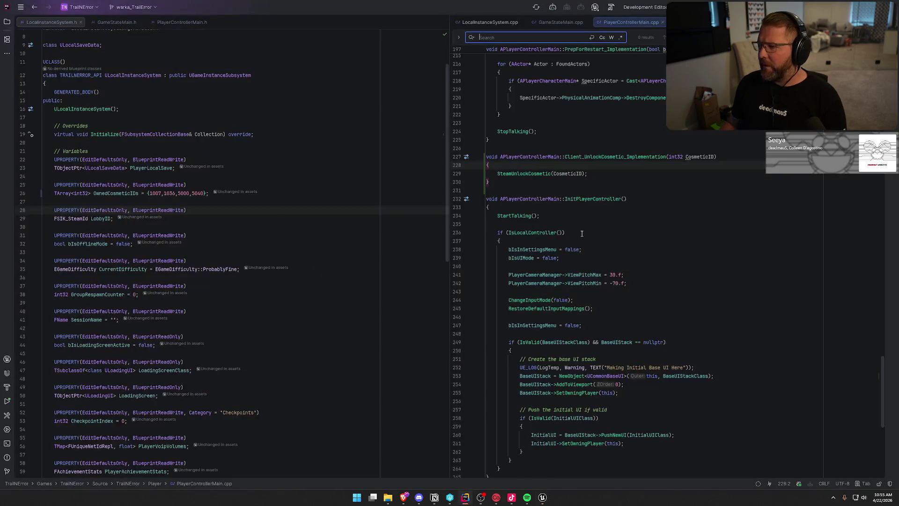
- Find the PlayerVisuals.bIsMale assignment in PlayerCharacterMain.cpp's Server_SetIsMale_Implementation
click(6, 22)
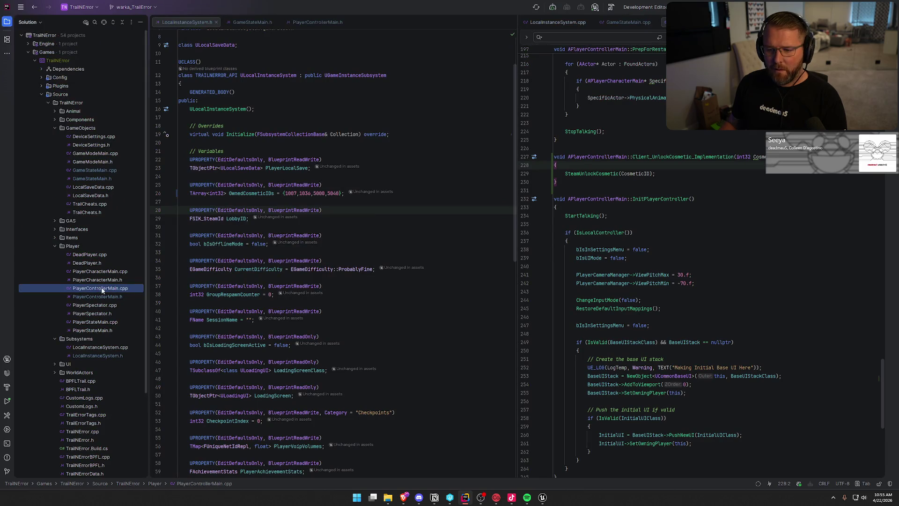
double_click(99, 271)
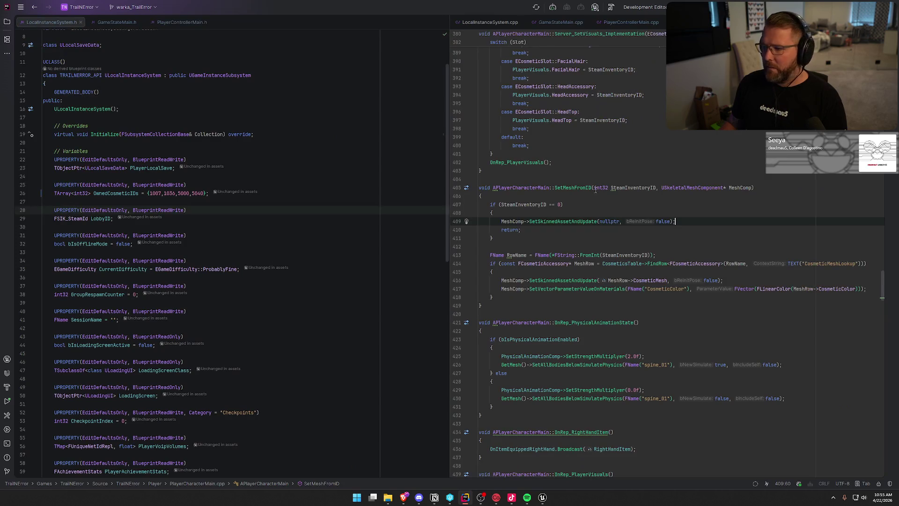
key(ctrl+f)
text(ismale)
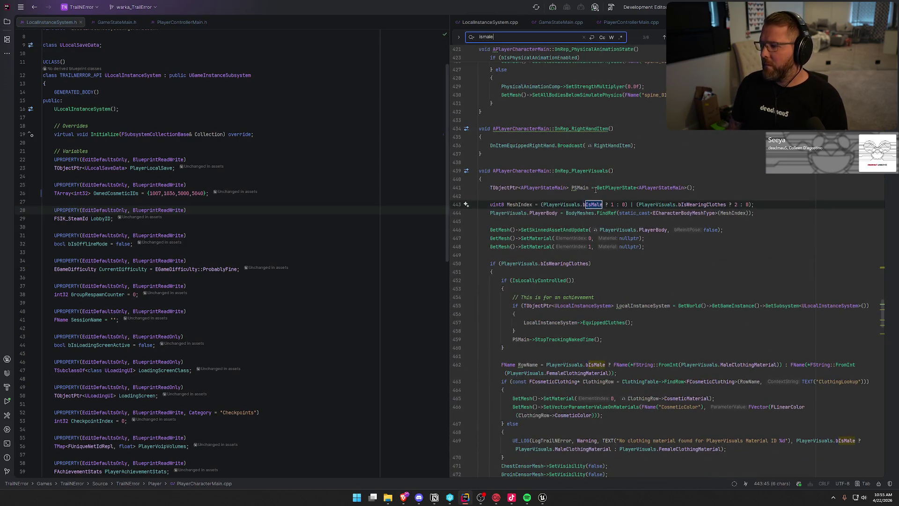
key(Return)
key(Return)
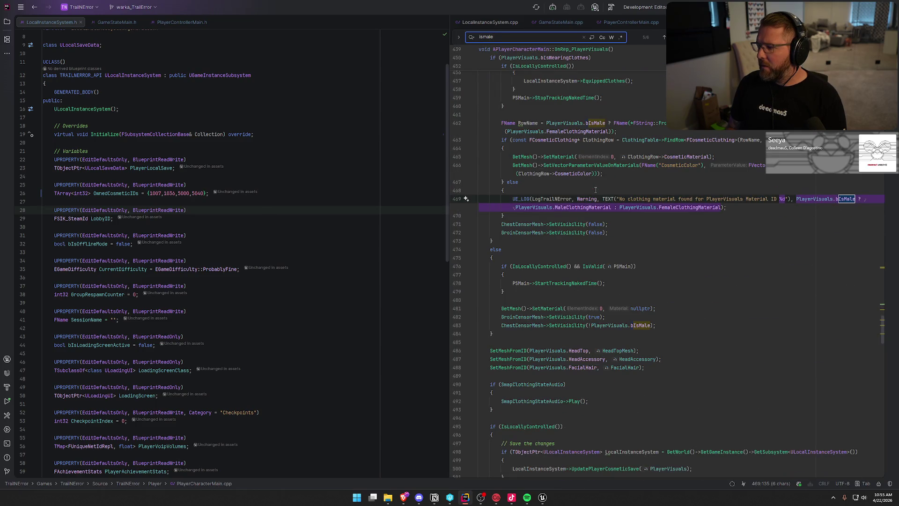
key(Return)
key(Return)
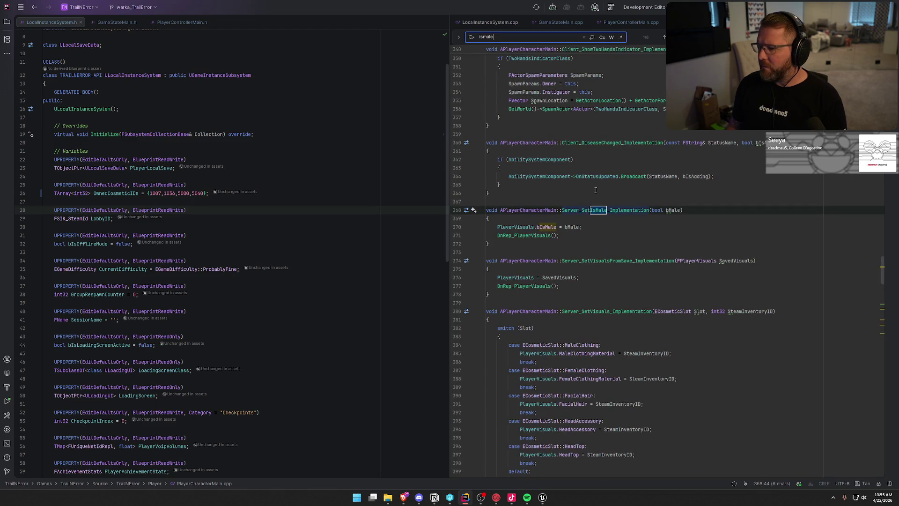
click(590, 235)
key(Escape)
click(504, 218)
click(511, 227)
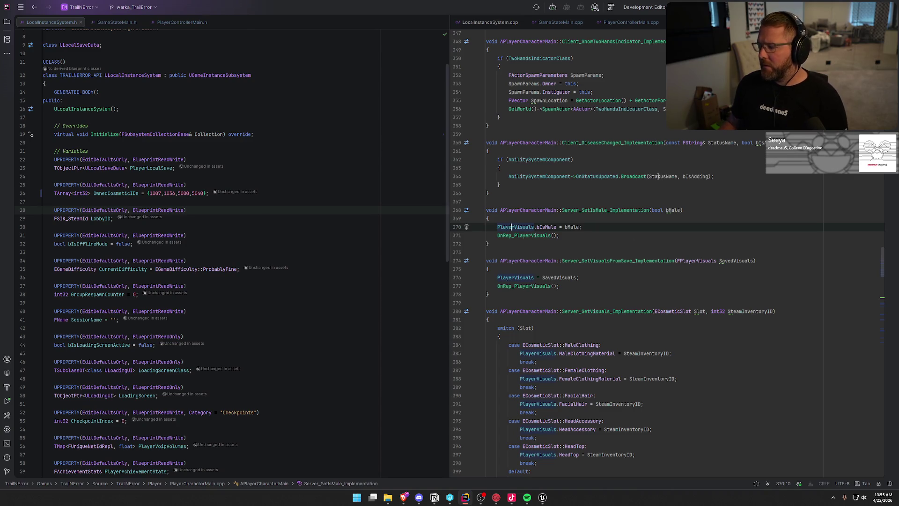
key(alt+Tab)
drag(415, 164, 434, 175)
- Add a Get Player Visuals node off As Bp Player and place it beside the cast
text(get player vis)
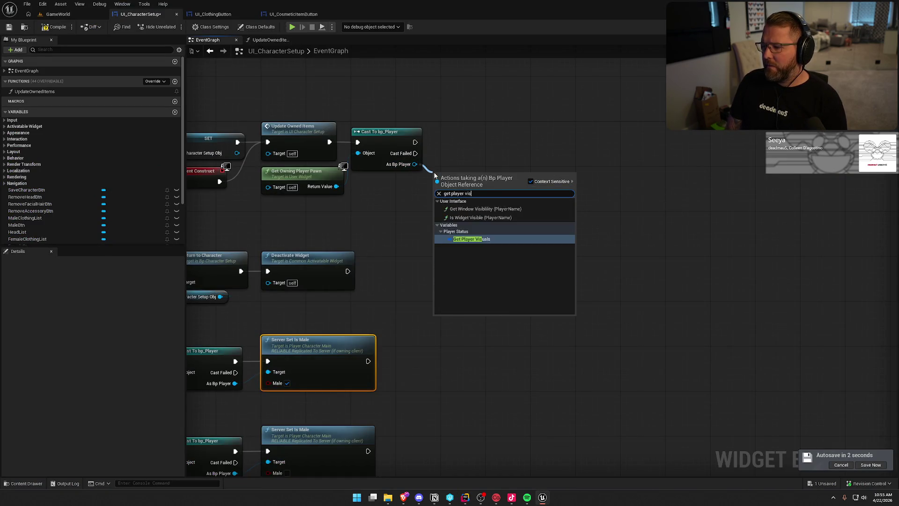
key(Return)
mouse_move(501, 180)
mouse_down()
mouse_move(423, 181)
mouse_move(439, 181)
mouse_up()
text(get)
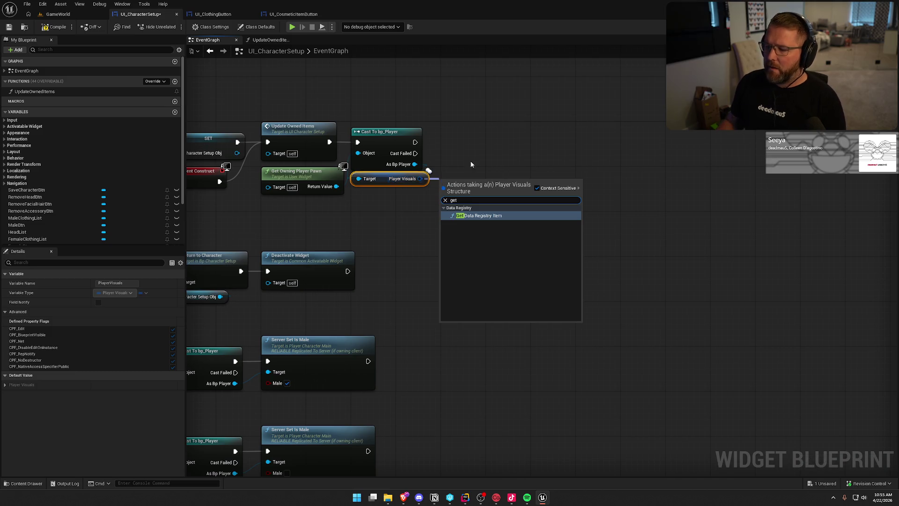
click(457, 168)
- Split, then recombine the Player Visuals pin and add a Break Player Visuals node
right_click(420, 181)
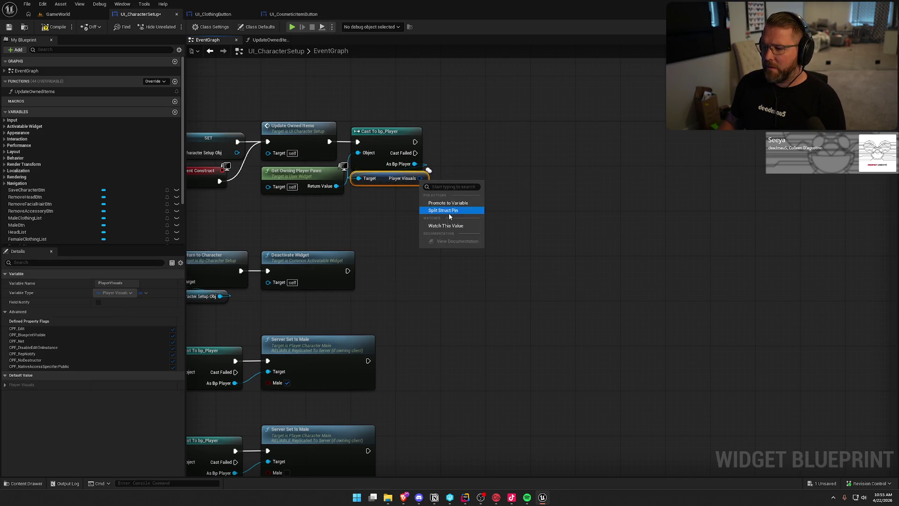
click(448, 211)
right_click(467, 210)
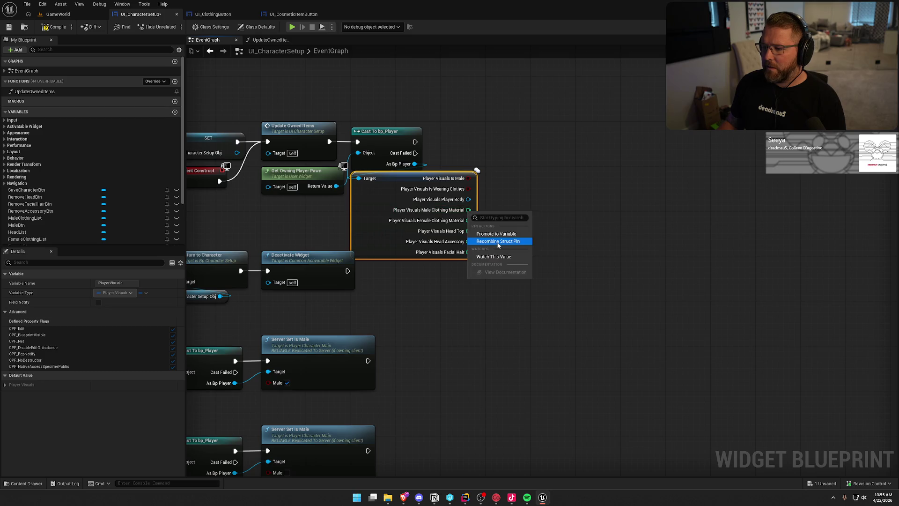
click(499, 243)
drag(424, 178, 492, 183)
text(break)
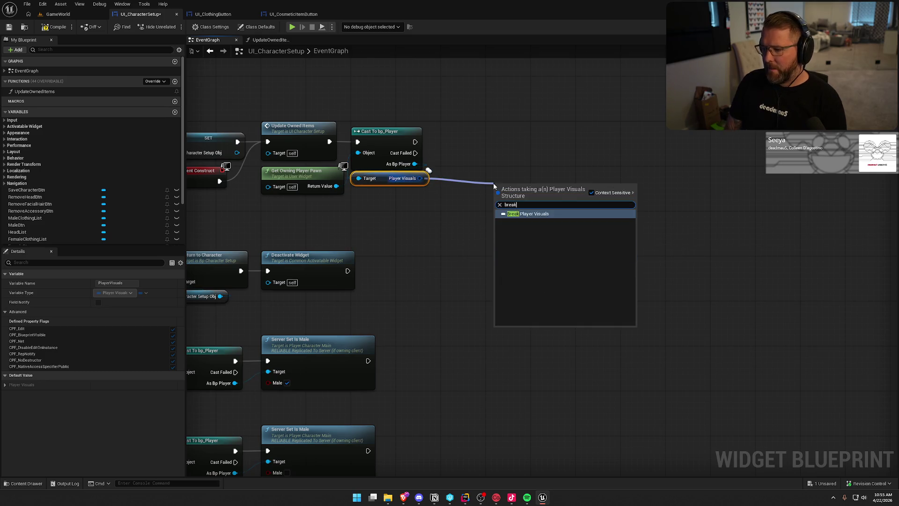
key(Return)
click(497, 147)
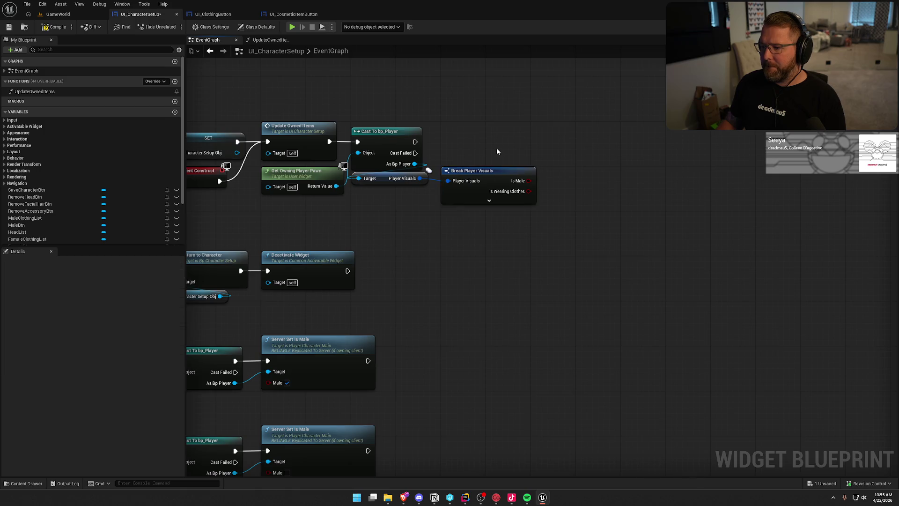
drag(497, 147, 543, 156)
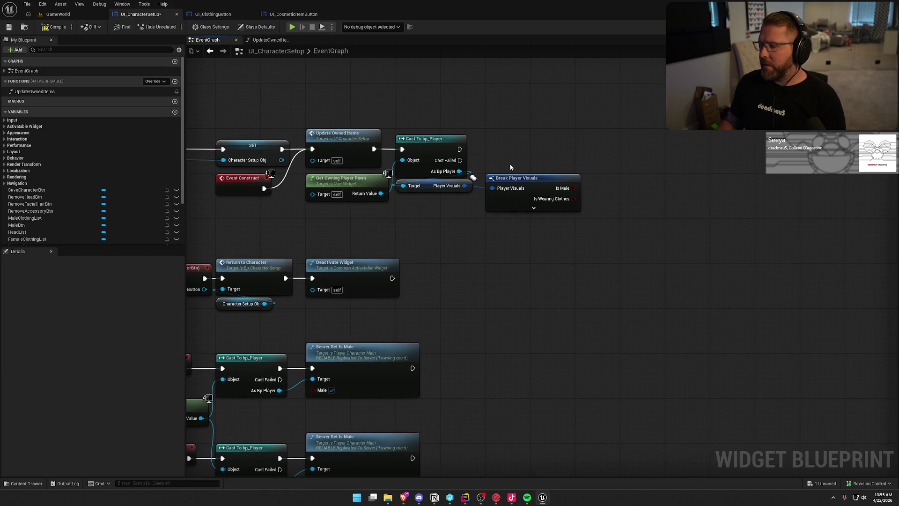
- Switch UI_CharacterSetup to the Designer view and pan the layout canvas
key(ctrl+shift+d)
scroll(369, 186, up, 4)
drag(349, 147, 218, 138)
- Add a Set Active Widget Index node driven by a ClothingSwitcher getter
click(51, 403)
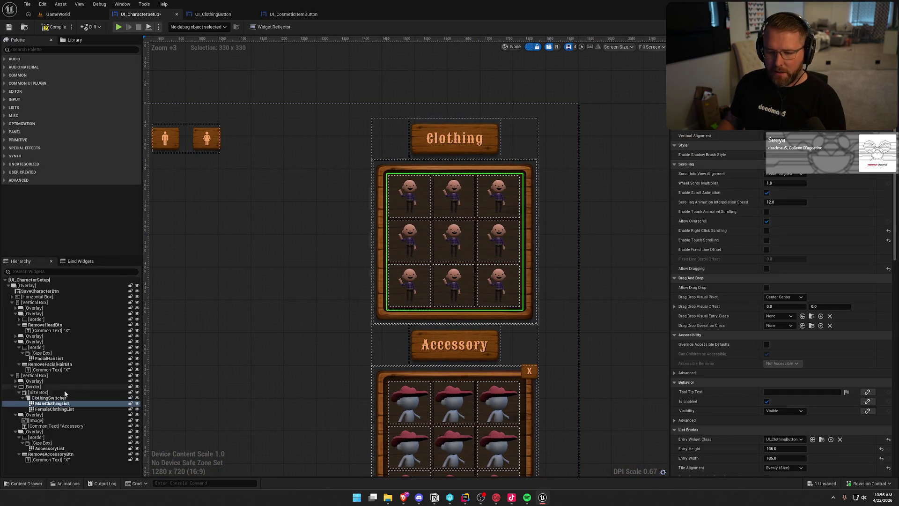
key(Up)
key(ctrl+shift+g)
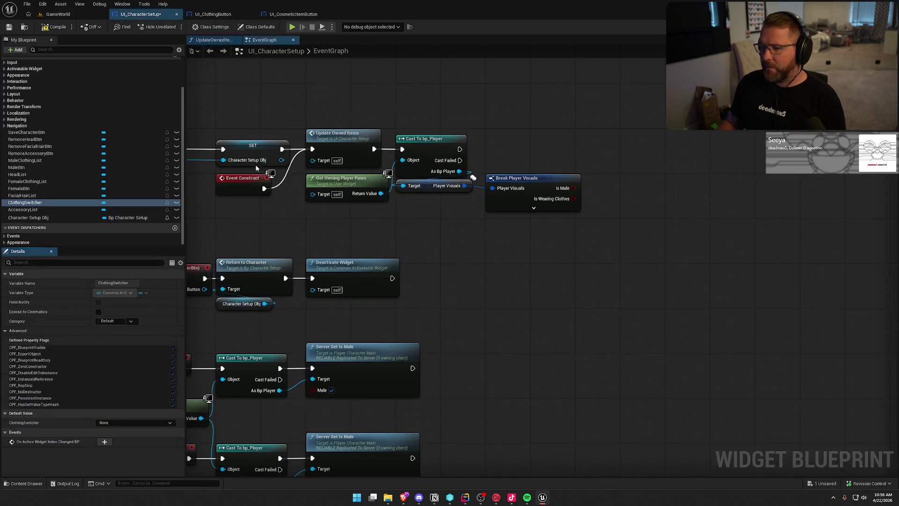
click(49, 204)
mouse_move(49, 206)
mouse_down()
mouse_move(582, 135)
mouse_move(662, 147)
mouse_up()
text(set active w)
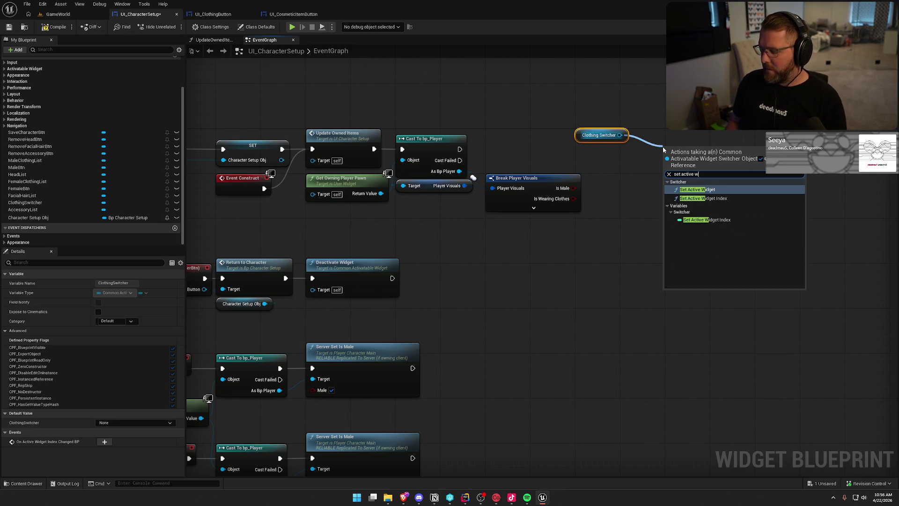
key(Down)
key(Return)
- Run the Cast To bp_Player execution into Set Active Widget Index and arrange the nodes
mouse_move(460, 149)
mouse_down()
mouse_move(630, 173)
mouse_move(665, 166)
mouse_up()
drag(585, 140, 669, 142)
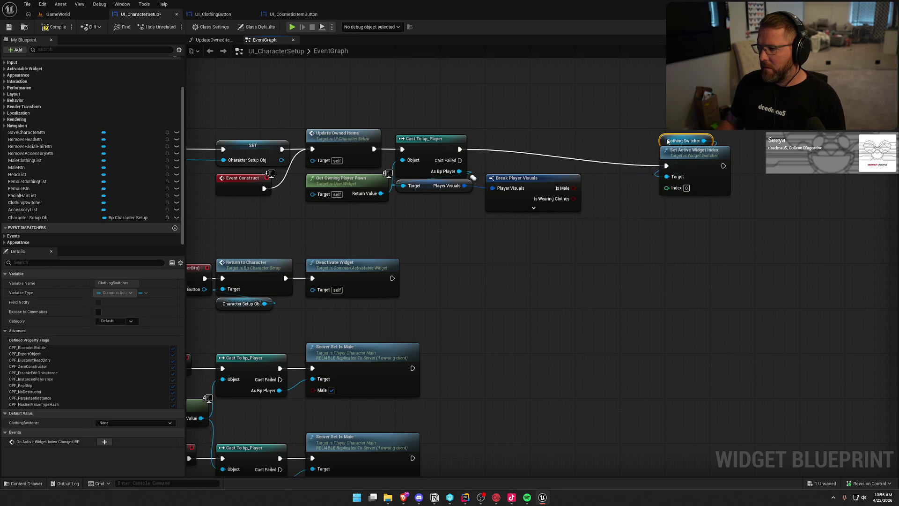
drag(744, 201, 655, 127)
drag(697, 150, 658, 133)
click(588, 215)
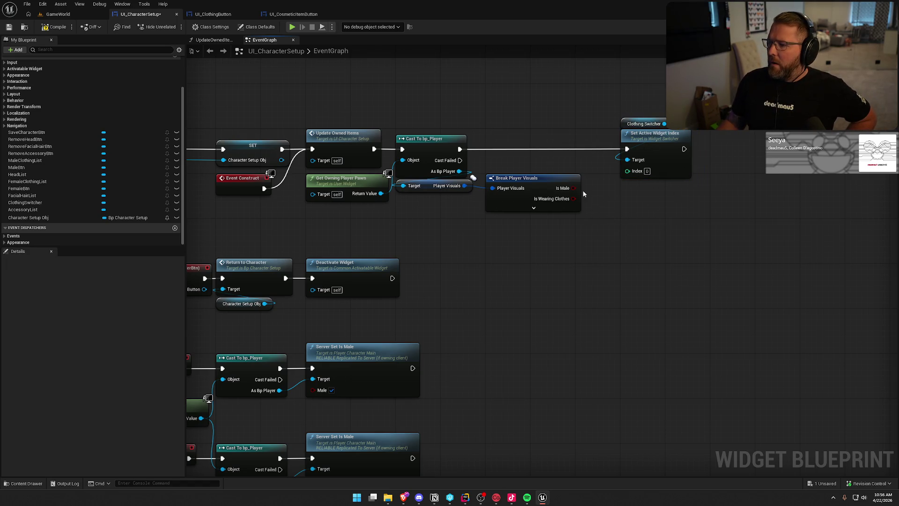
- Connect Is Male into the Index input through a boolean conversion
drag(573, 189, 628, 171)
click(588, 161)
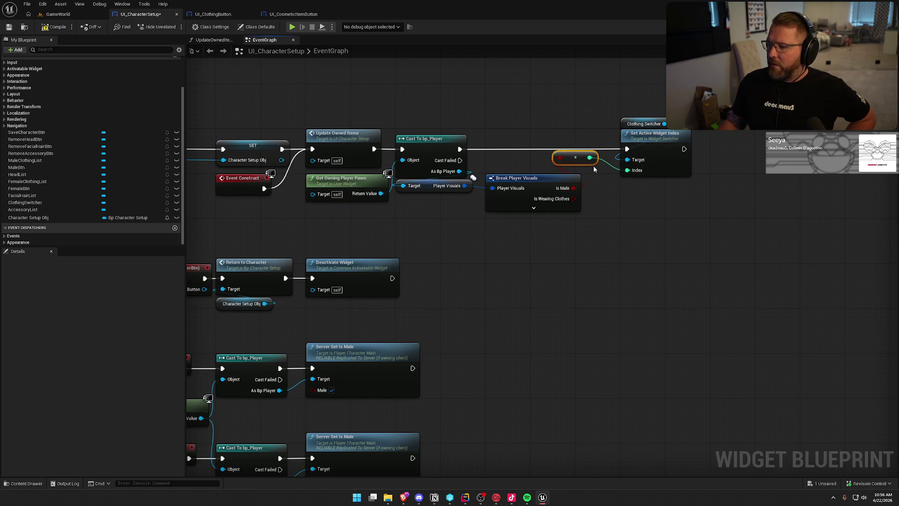
key(Delete)
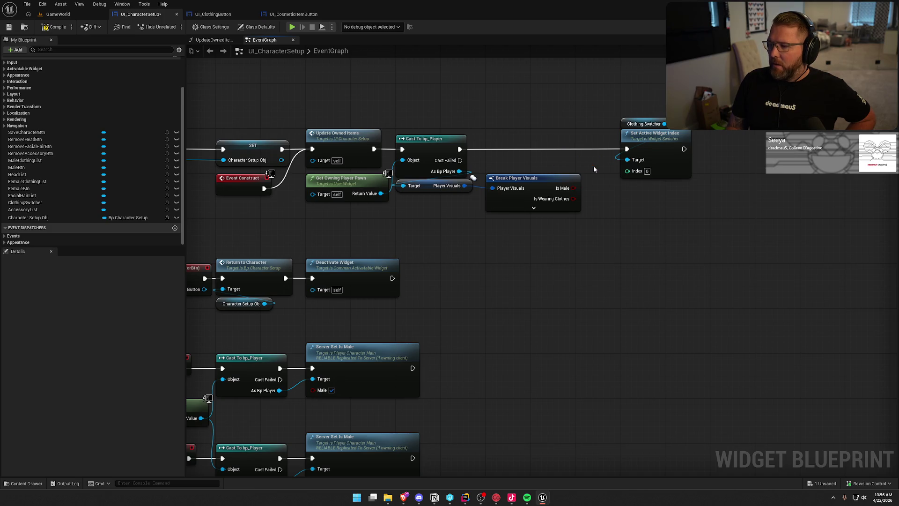
click(860, 26)
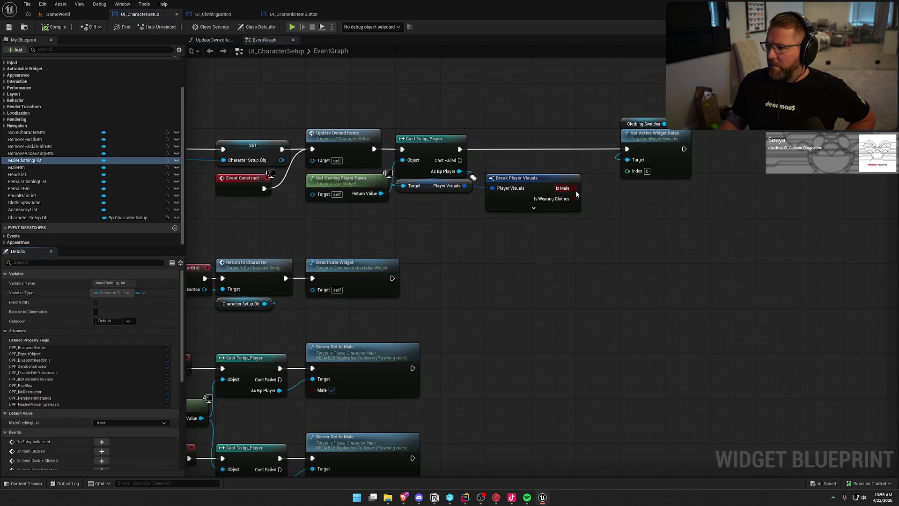
drag(630, 177, 629, 177)
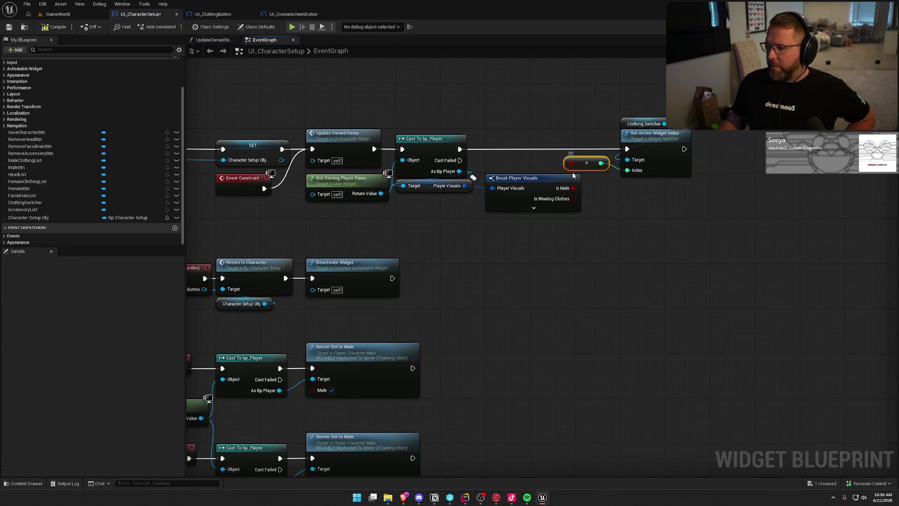
- Hide the Break Player Visuals node's unconnected pins and select the switcher node pair
click(529, 181)
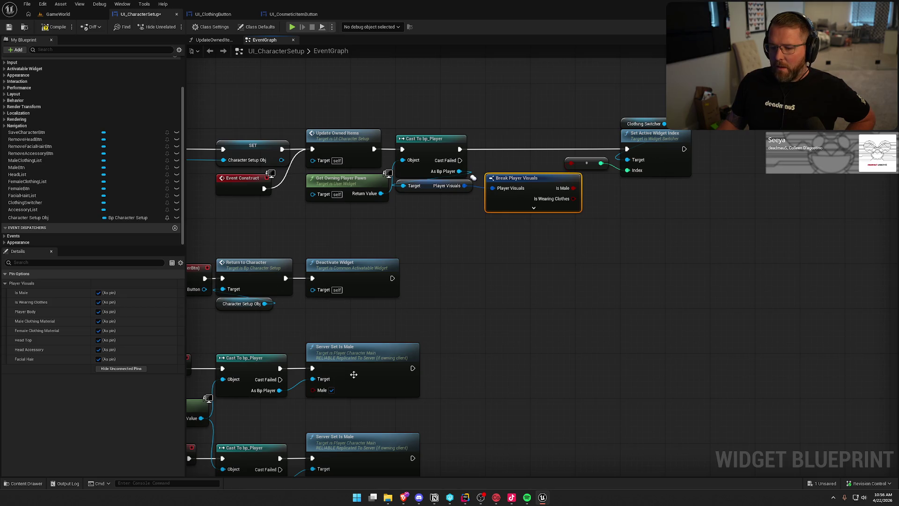
click(113, 371)
mouse_move(540, 262)
mouse_down()
mouse_move(586, 302)
mouse_move(564, 304)
mouse_up()
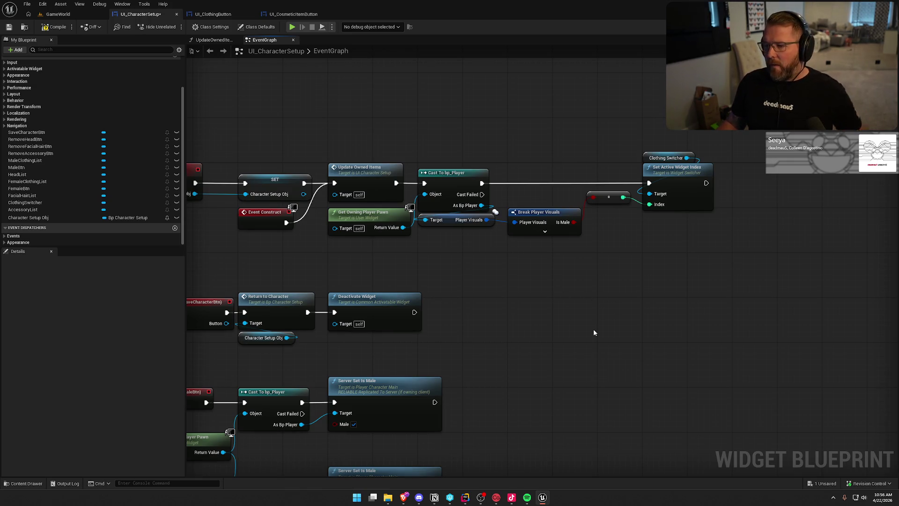
drag(690, 272, 765, 267)
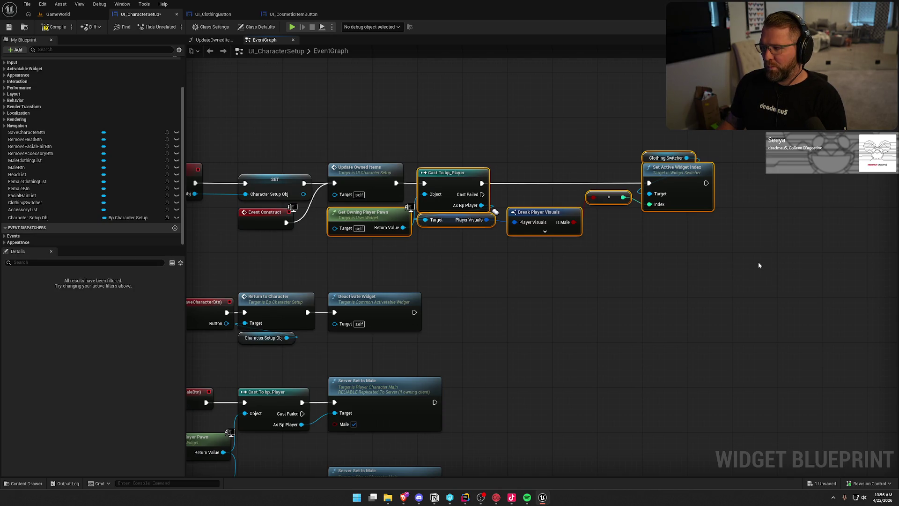
click(733, 259)
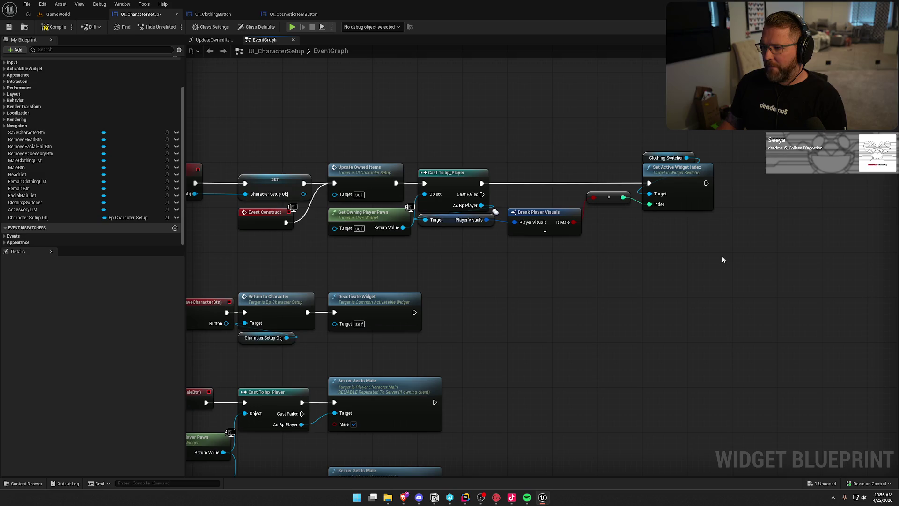
drag(740, 249, 637, 147)
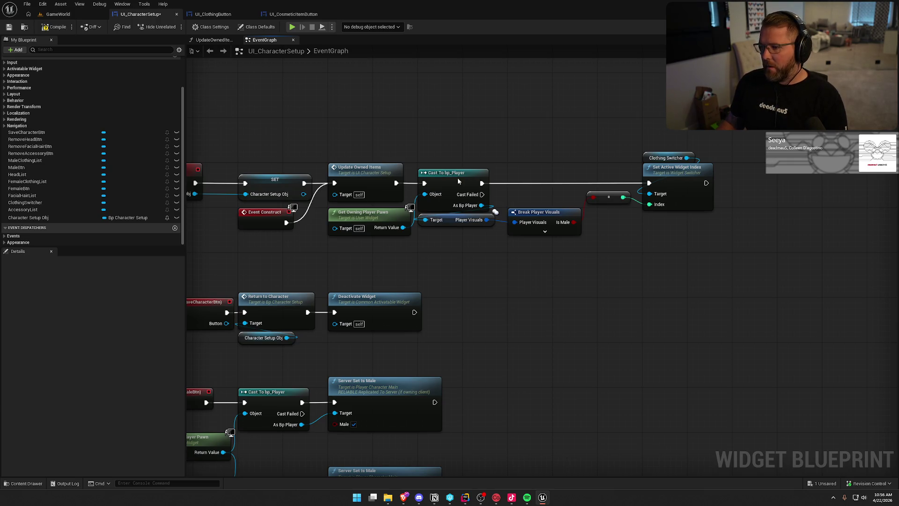
key(ctrl+shift+d)
click(405, 157)
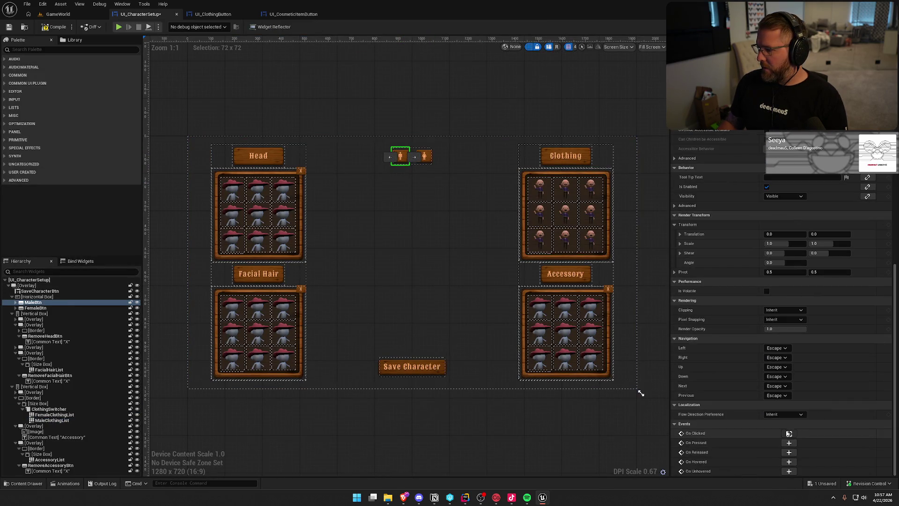
- Paste Set Active Widget Index after both Server Set Is Male calls, sharing one Clothing Switcher getter
click(762, 370)
mouse_move(803, 319)
mouse_down()
mouse_move(519, 263)
mouse_move(543, 272)
mouse_up()
key(ctrl+v)
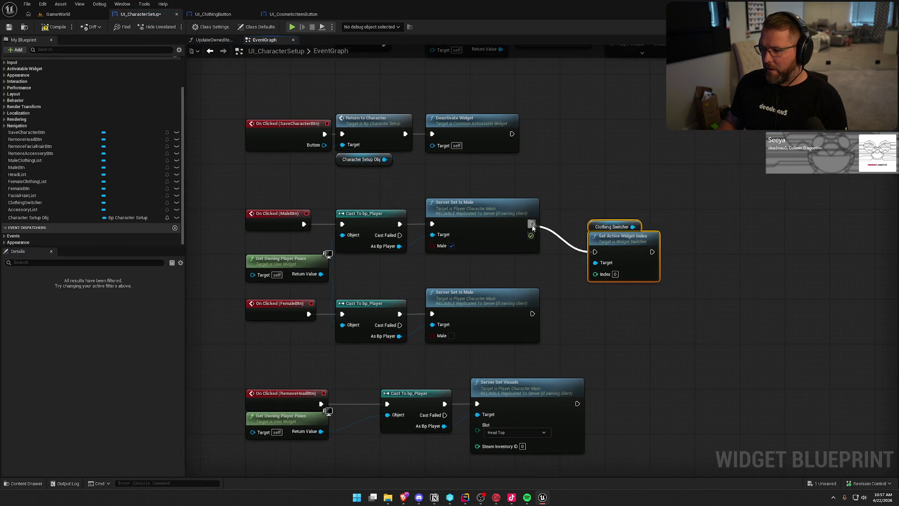
drag(532, 228, 532, 227)
drag(633, 252, 622, 236)
click(604, 188)
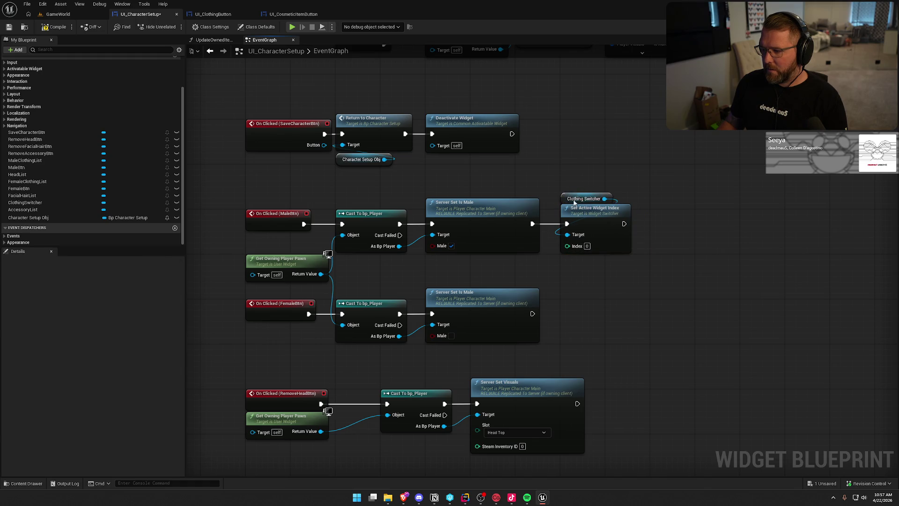
drag(581, 199, 517, 271)
key(ctrl+v)
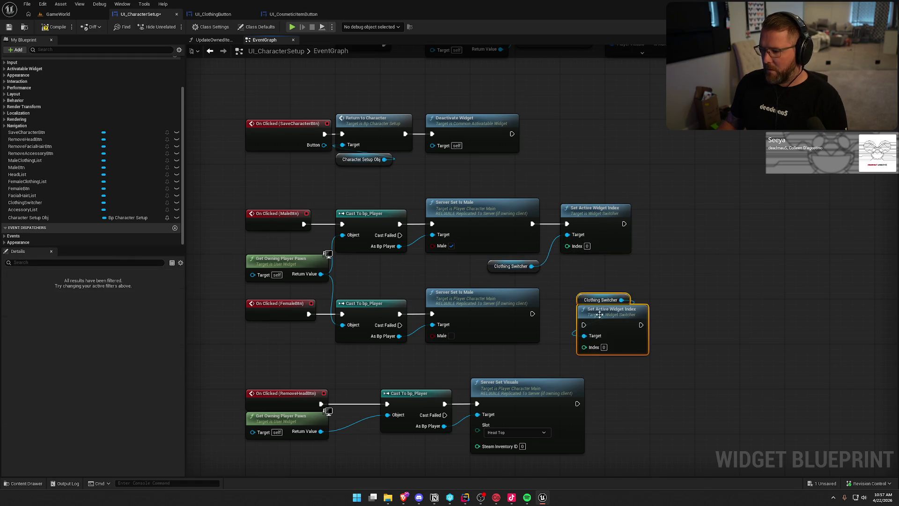
click(588, 301)
key(Delete)
text(1)
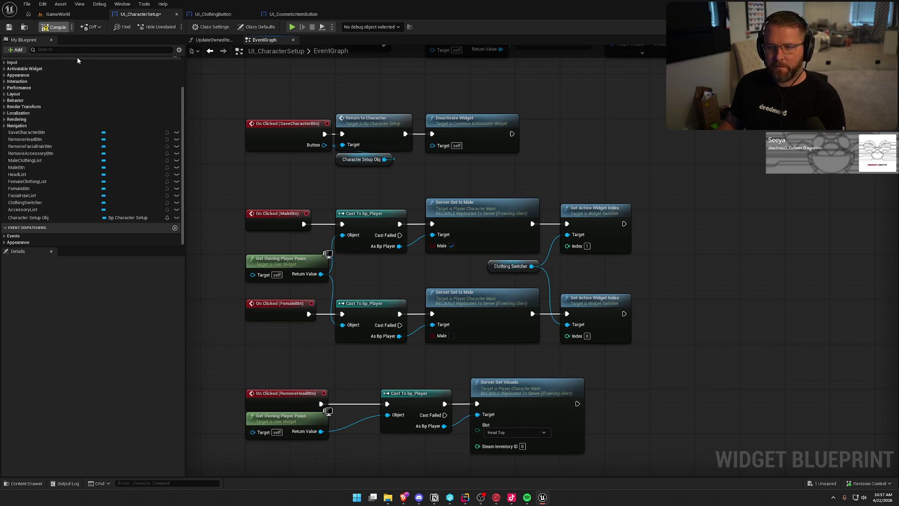
- Play GameWorld, open customization at the stump, and toggle male then female
click(58, 14)
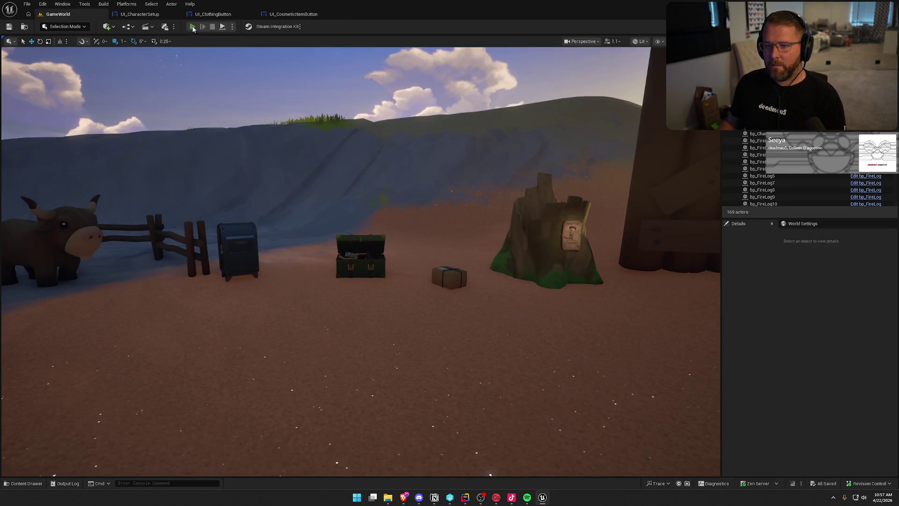
click(193, 27)
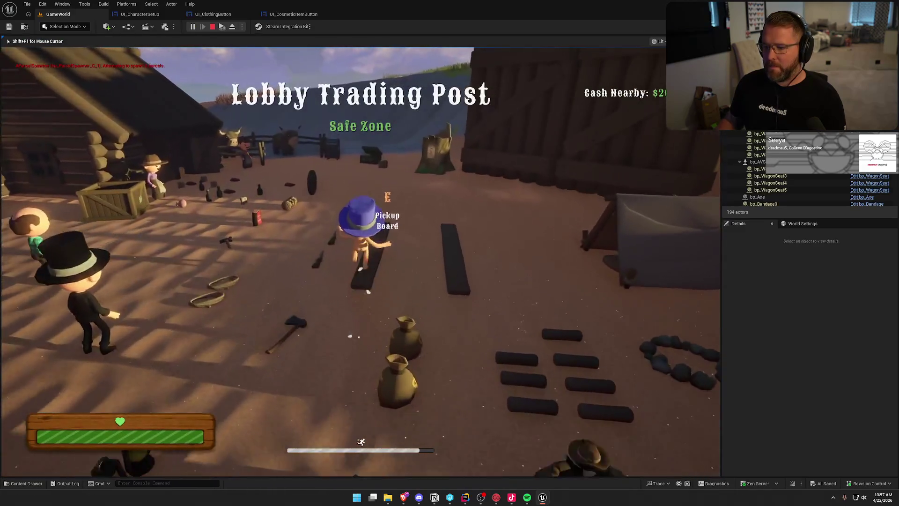
key(w)
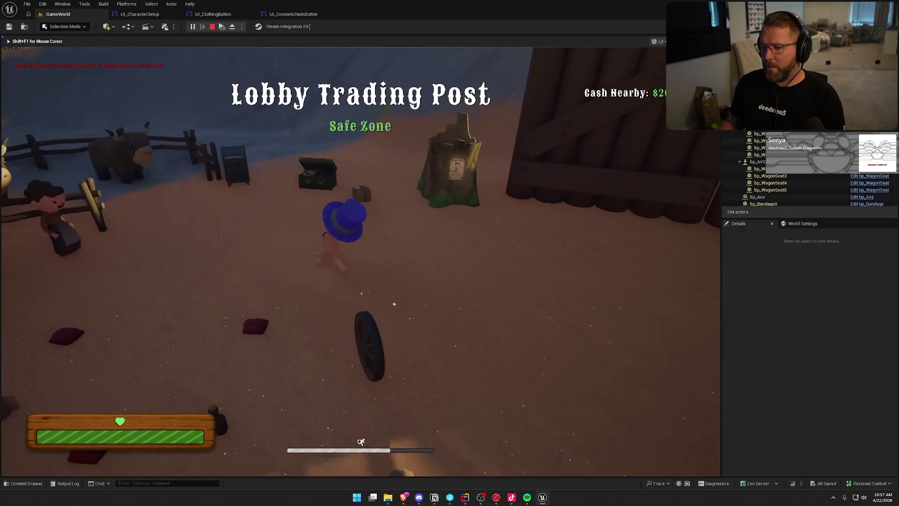
key(e)
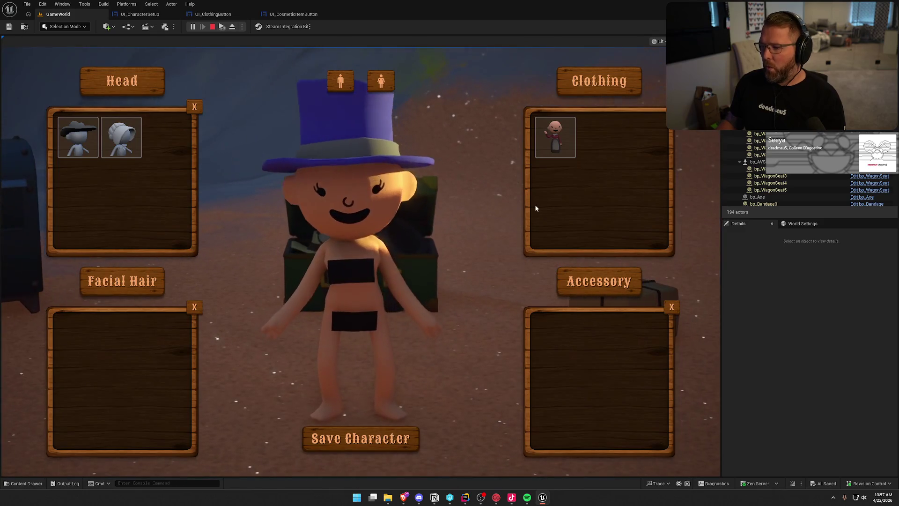
click(340, 82)
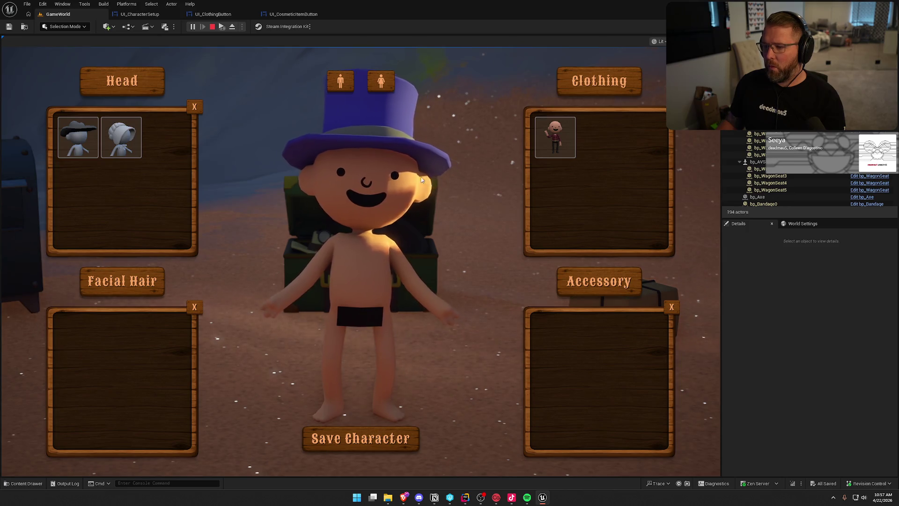
click(375, 83)
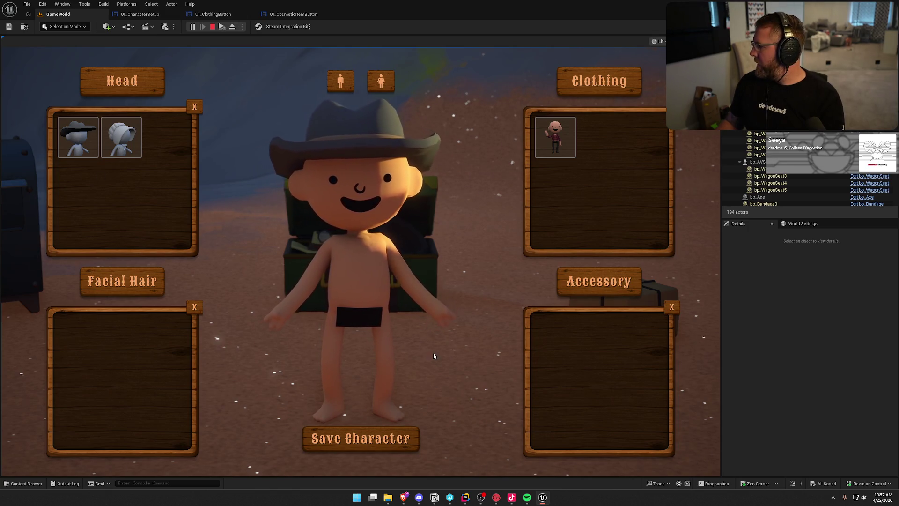
click(406, 438)
- Deposit the parcel at the mailbox and step through the Coonskin Hat and new cosmetic popups
key(w)
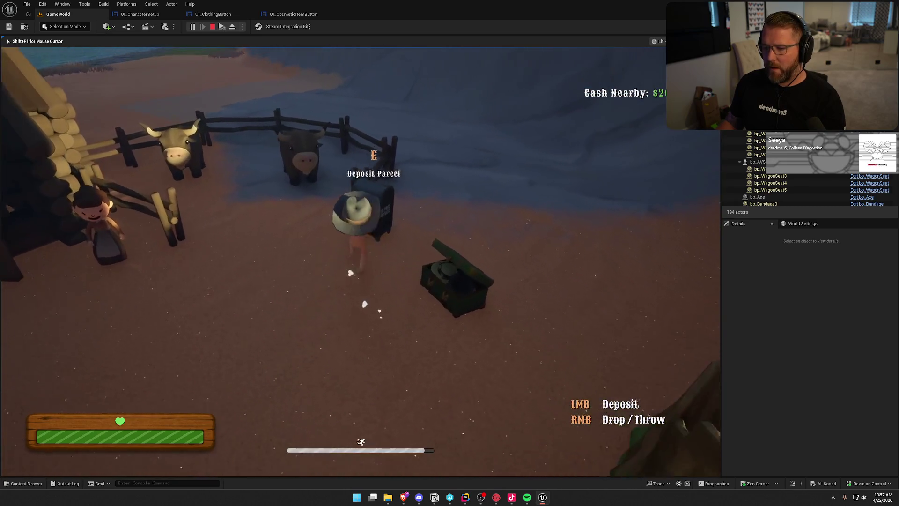
key(e)
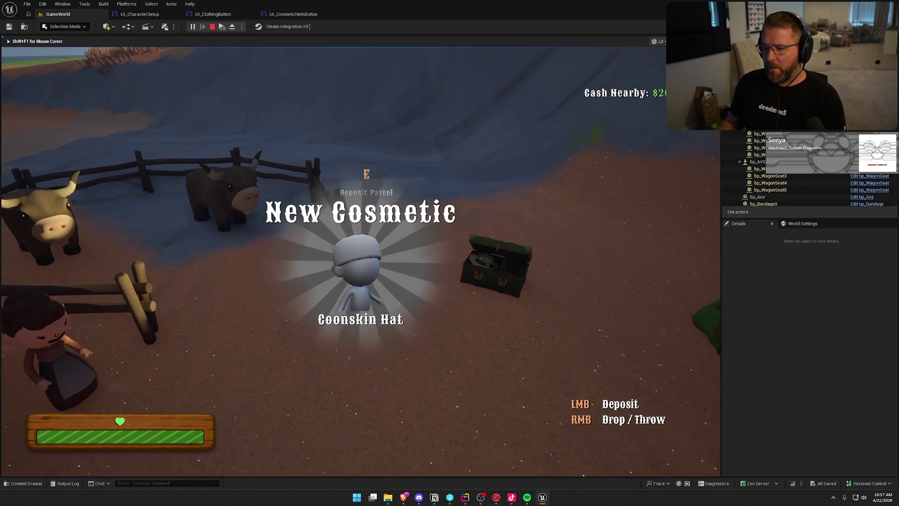
key(e)
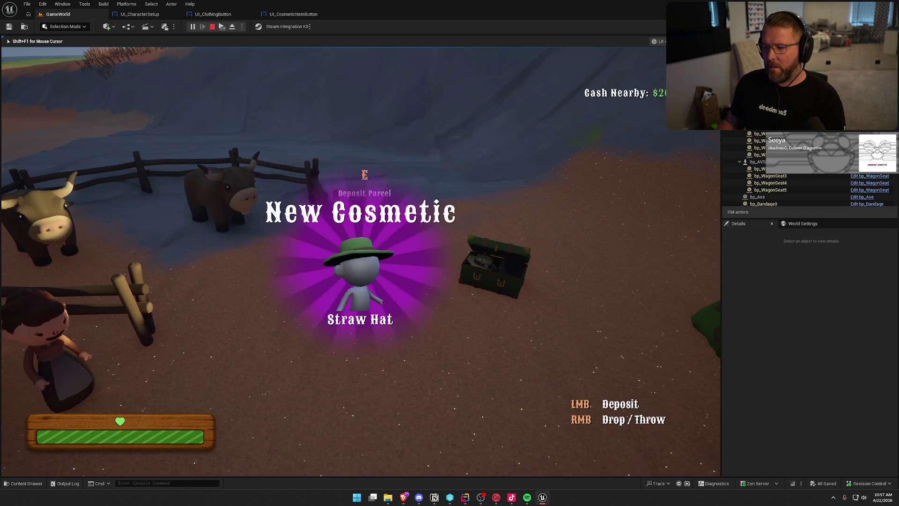
key(e)
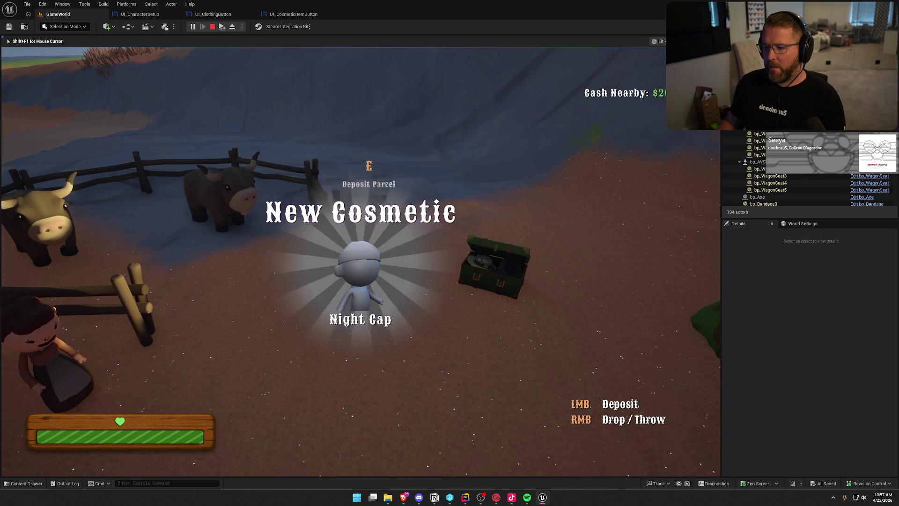
key(e)
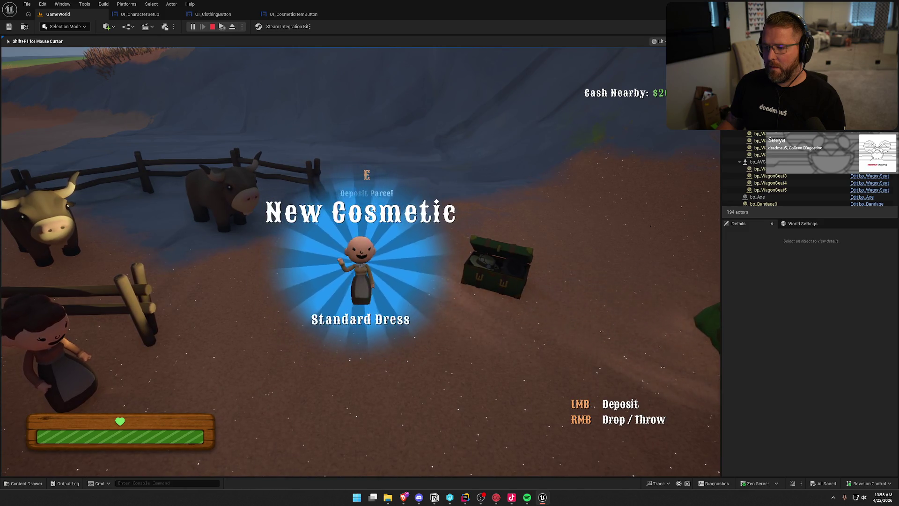
key(e)
key(e)
key(e)
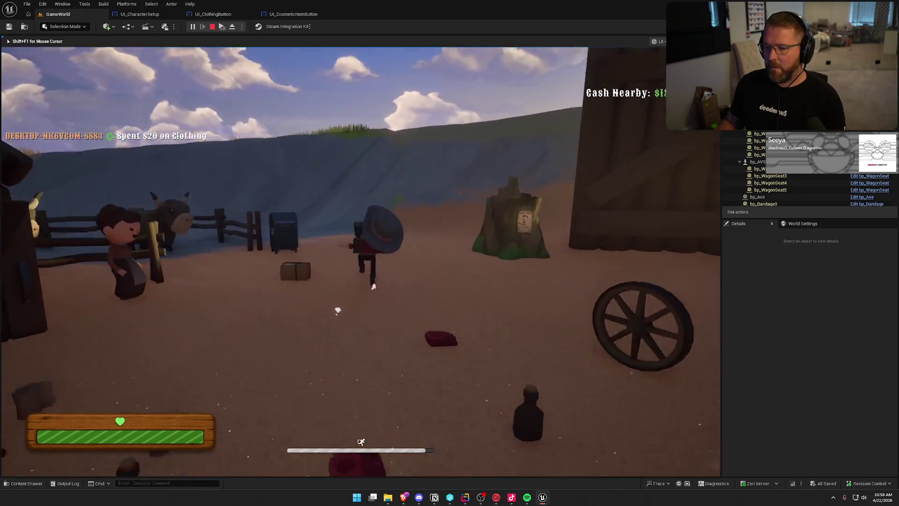
- Compare the two clothing outfits and add the black mustache
key(e)
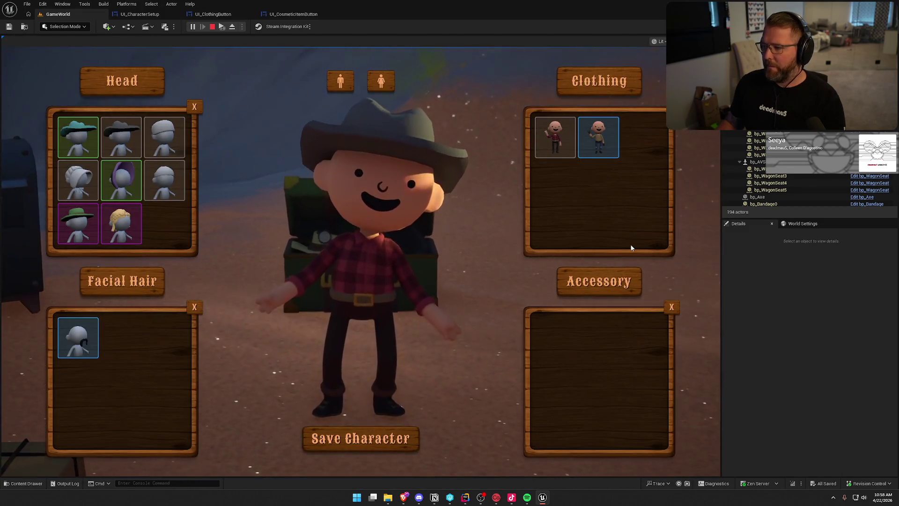
click(605, 135)
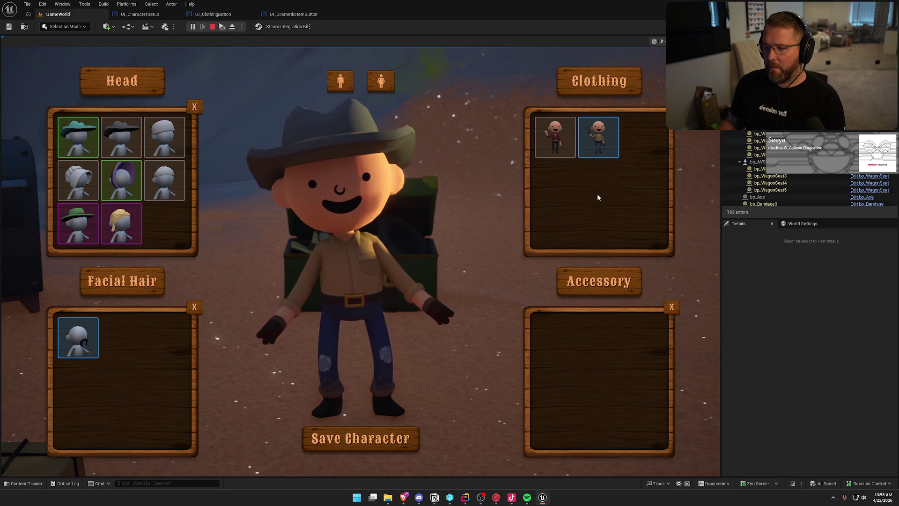
click(554, 137)
click(600, 142)
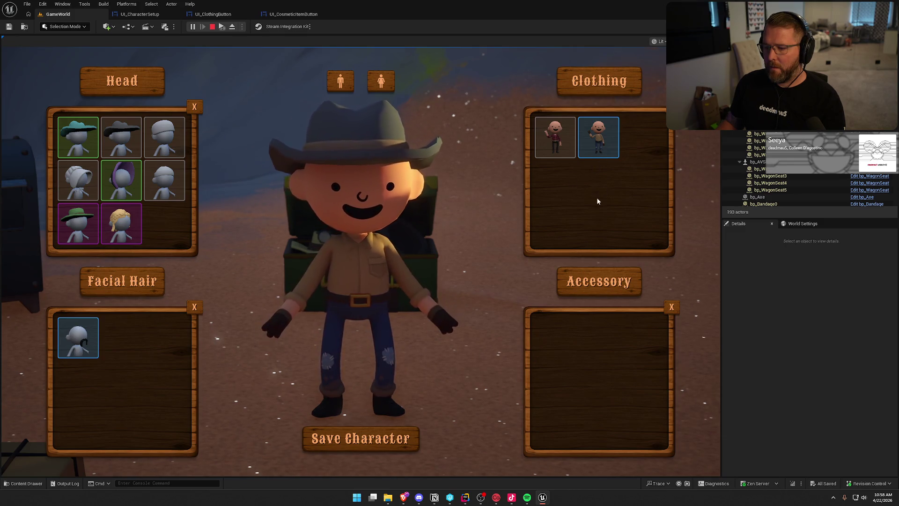
click(79, 341)
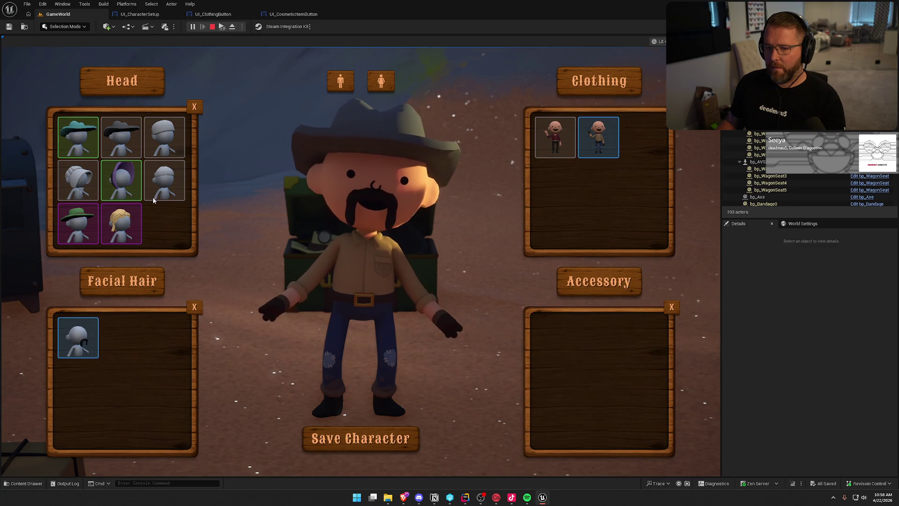
- Try the female body with tan and red dresses, then return to male and save
click(389, 88)
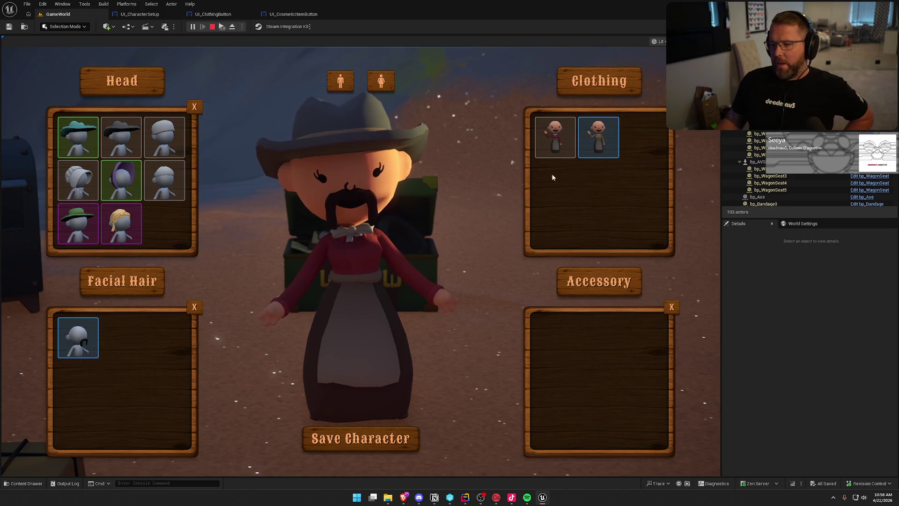
click(606, 137)
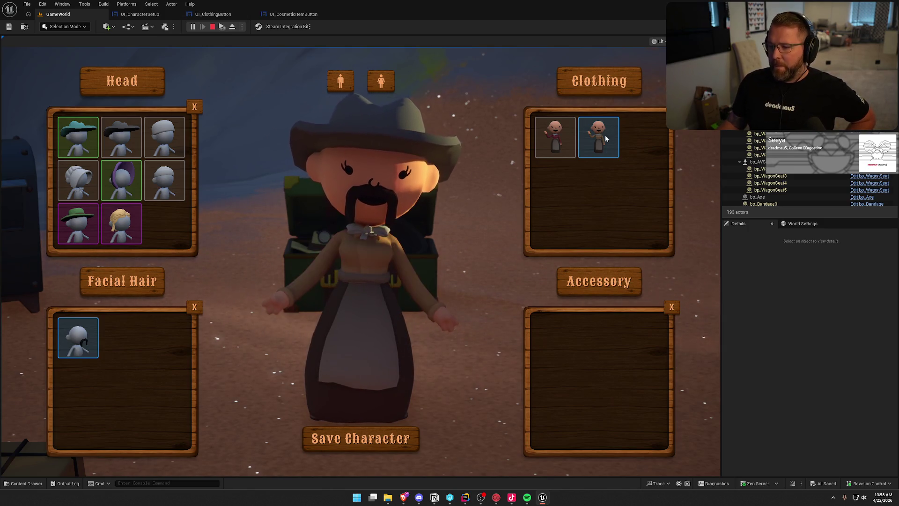
click(561, 150)
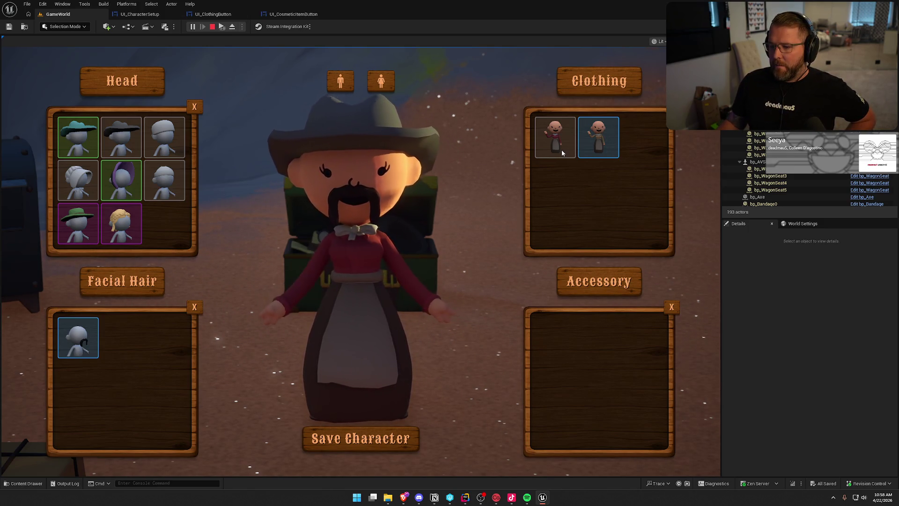
click(597, 146)
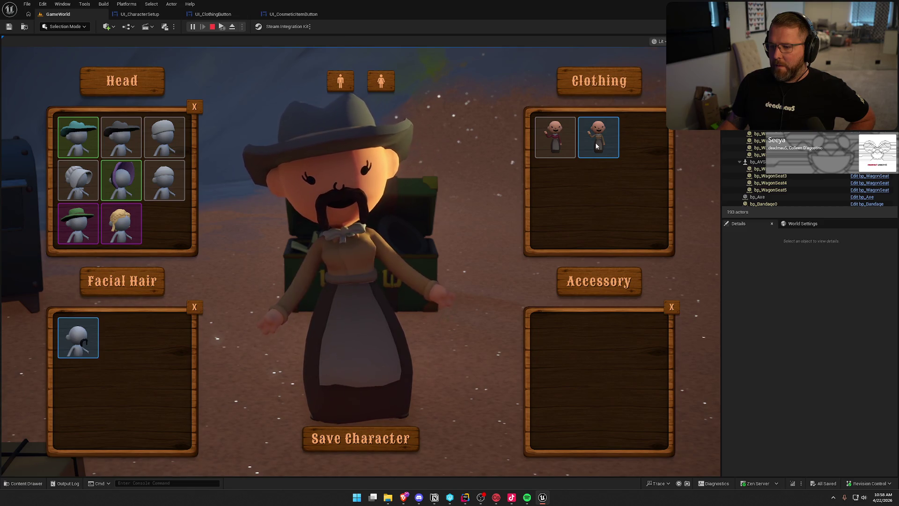
click(348, 81)
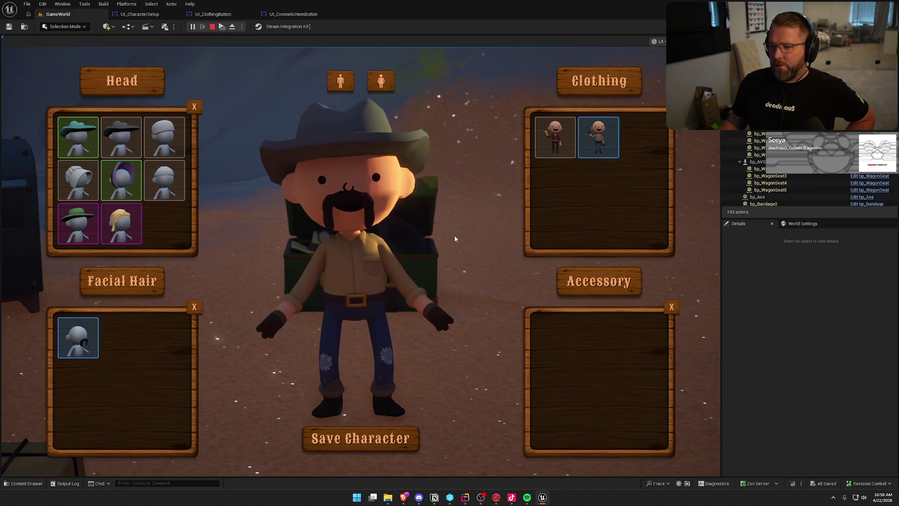
click(375, 437)
- Stop the play session and start a new one
key(w)
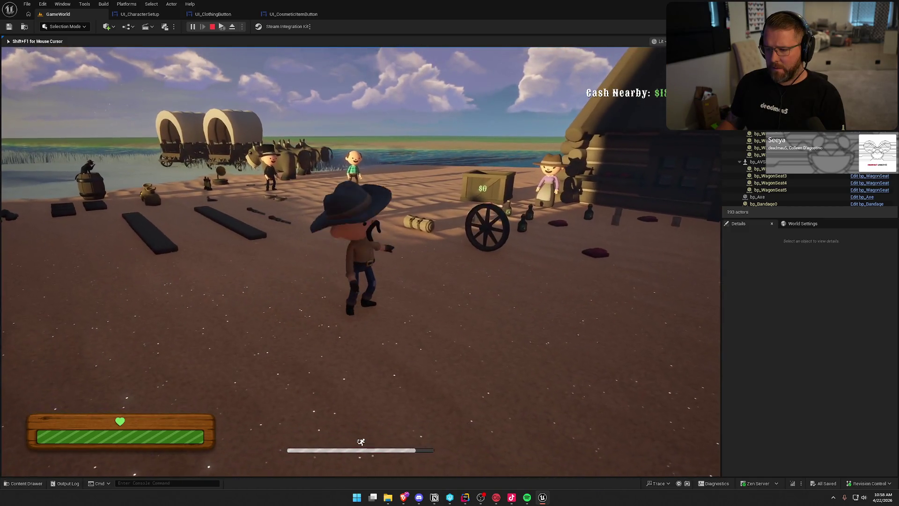
key(F8)
key(Escape)
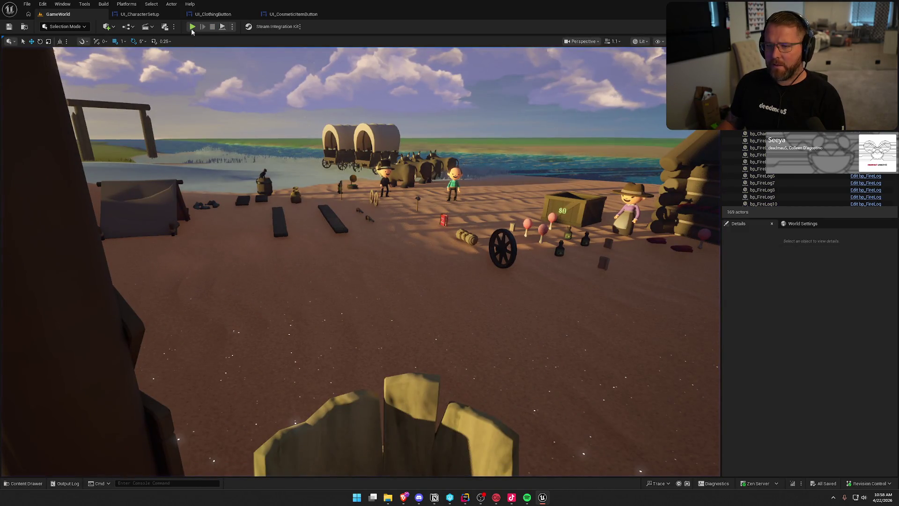
key(alt+p)
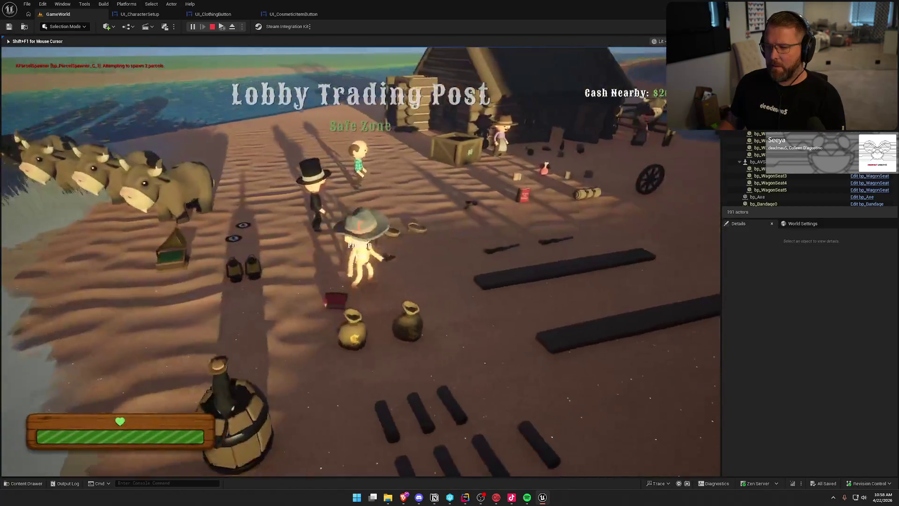
- Buy the $20 clothing, view it on the customization screen, then end play
key(w)
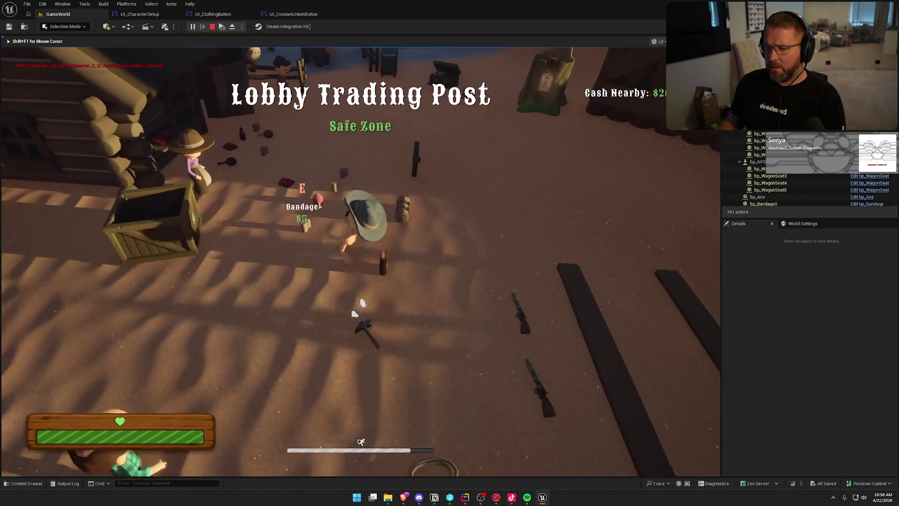
key(e)
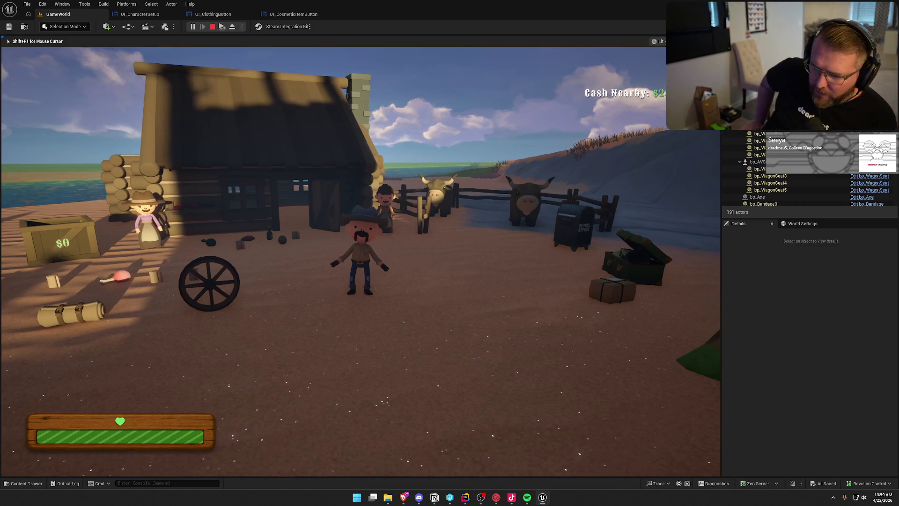
key(c)
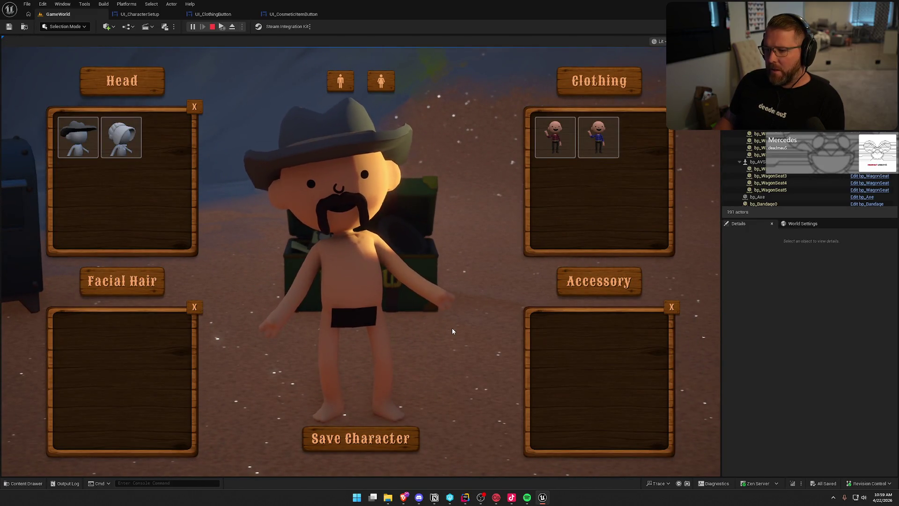
key(Escape)
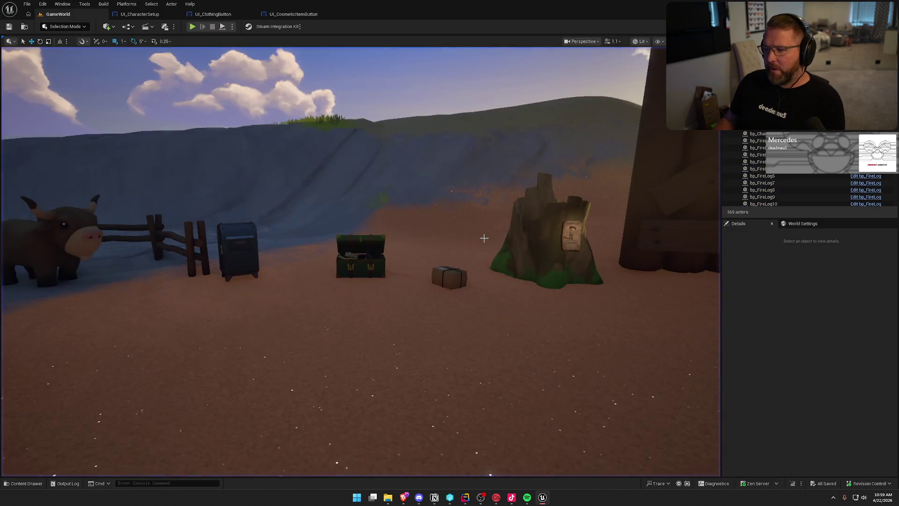
- Review the UI_CharacterSetup and UI_ClothingButton event graphs, including the selection changed event
click(134, 16)
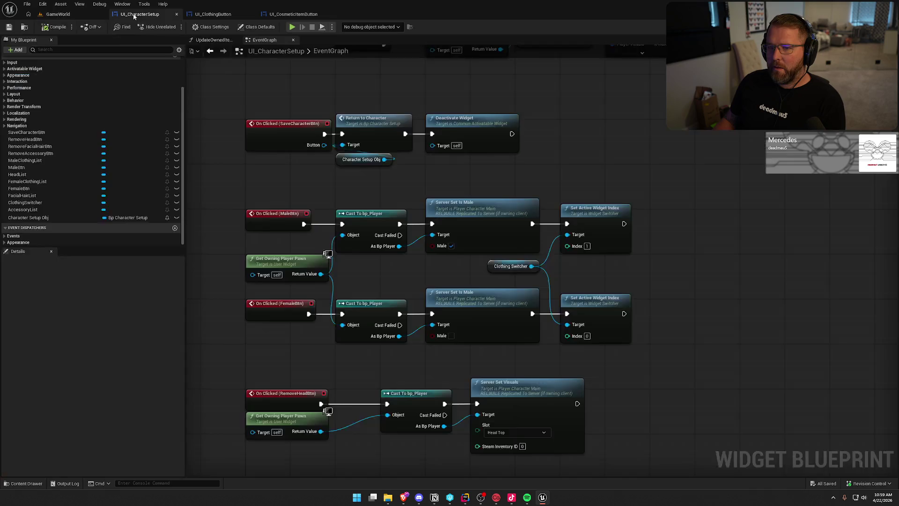
mouse_move(449, 341)
mouse_down()
mouse_move(633, 332)
mouse_move(592, 241)
mouse_move(608, 234)
mouse_move(617, 258)
mouse_up()
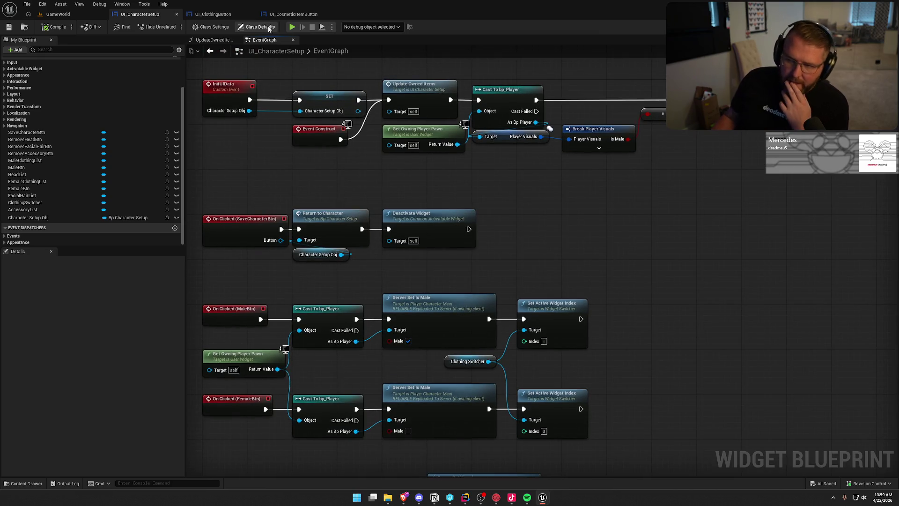
click(213, 15)
drag(404, 284, 496, 258)
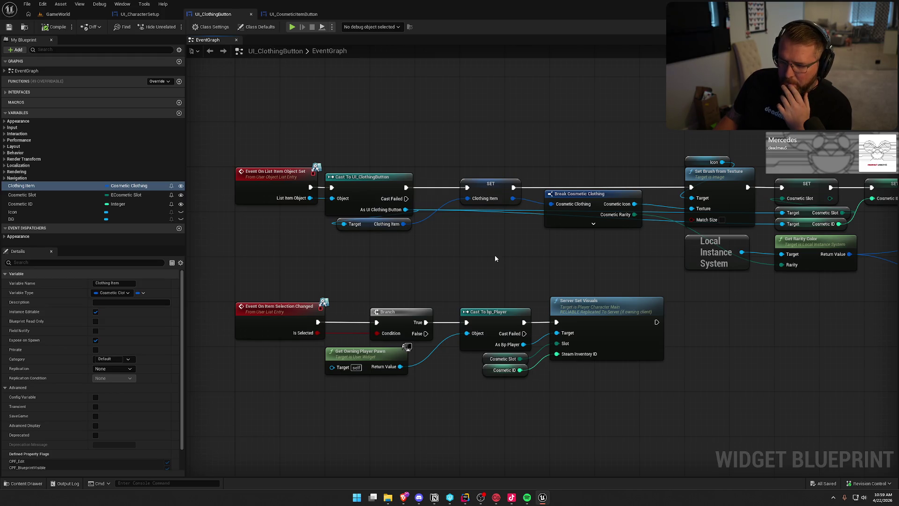
drag(493, 259, 449, 174)
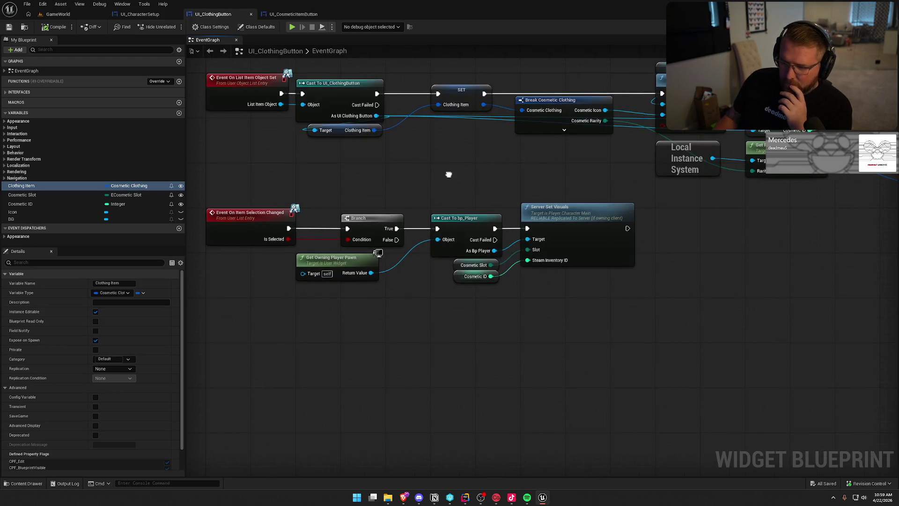
key(shift+F4)
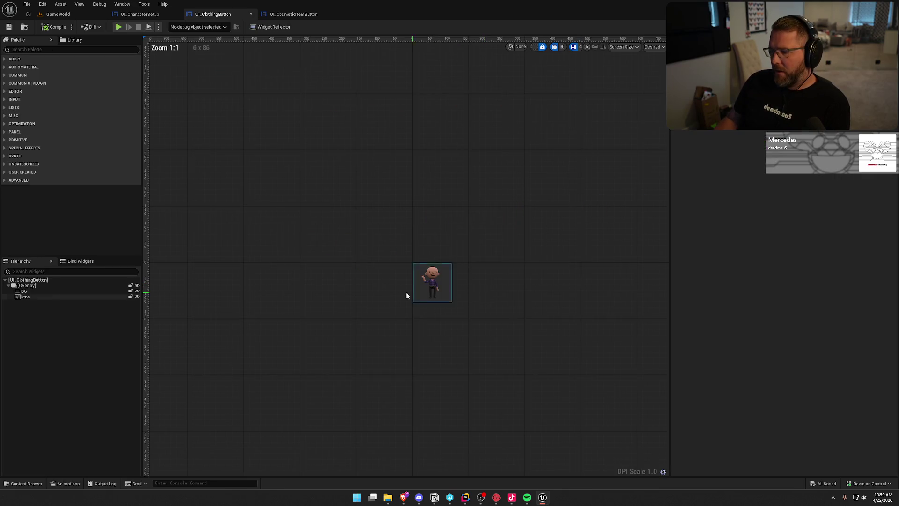
- Open UI_CosmeticItemButton in the Designer view and zoom in
click(279, 14)
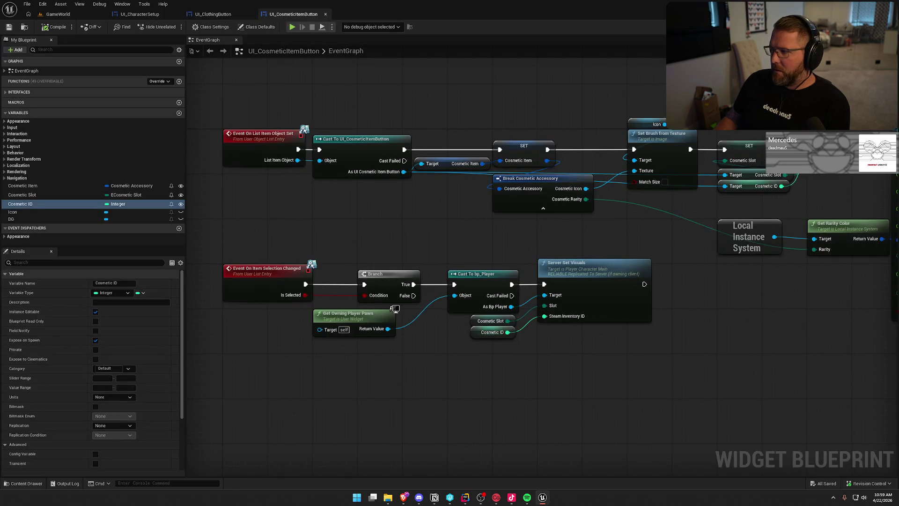
key(shift+F4)
scroll(431, 318, up, 8)
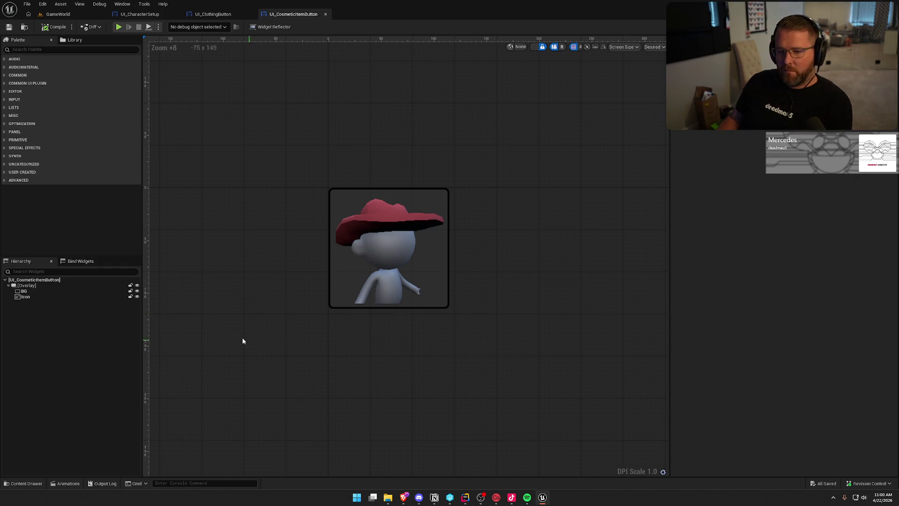
- Select the Overlay, Icon, then the BG border in the Hierarchy to view BG's Details
click(35, 285)
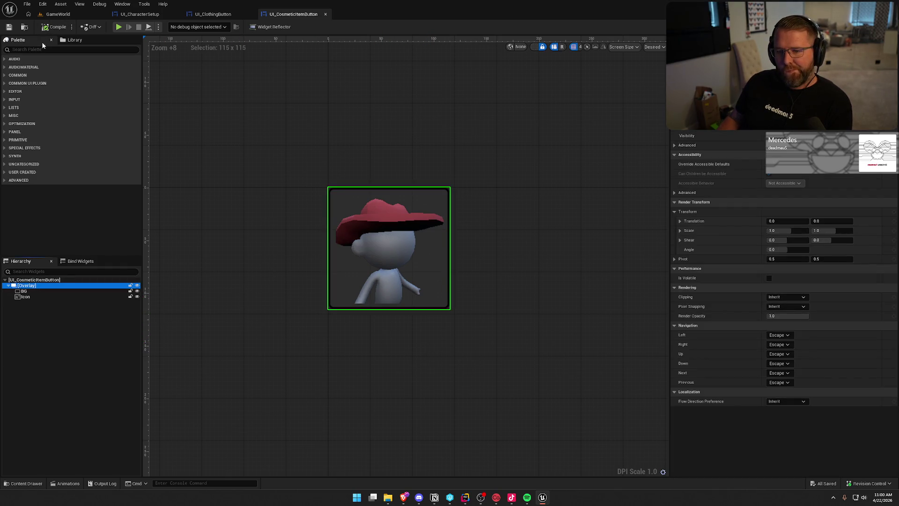
click(70, 49)
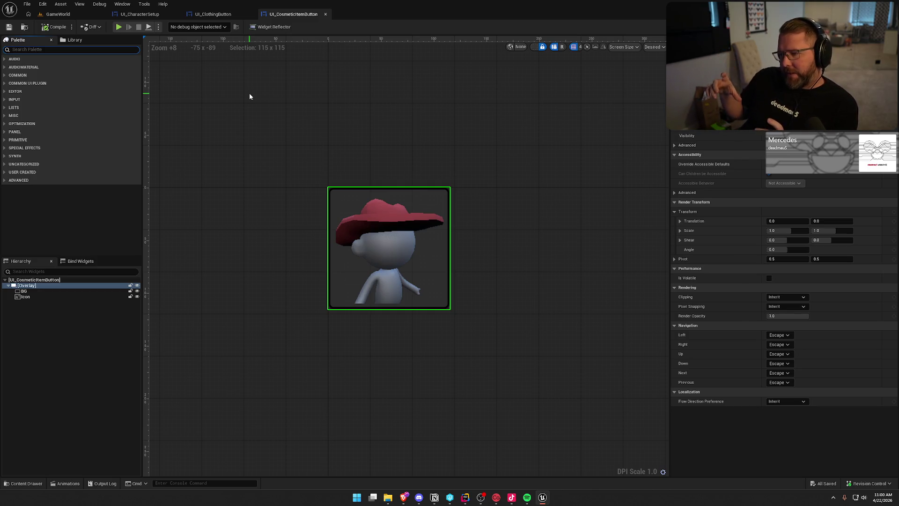
click(285, 103)
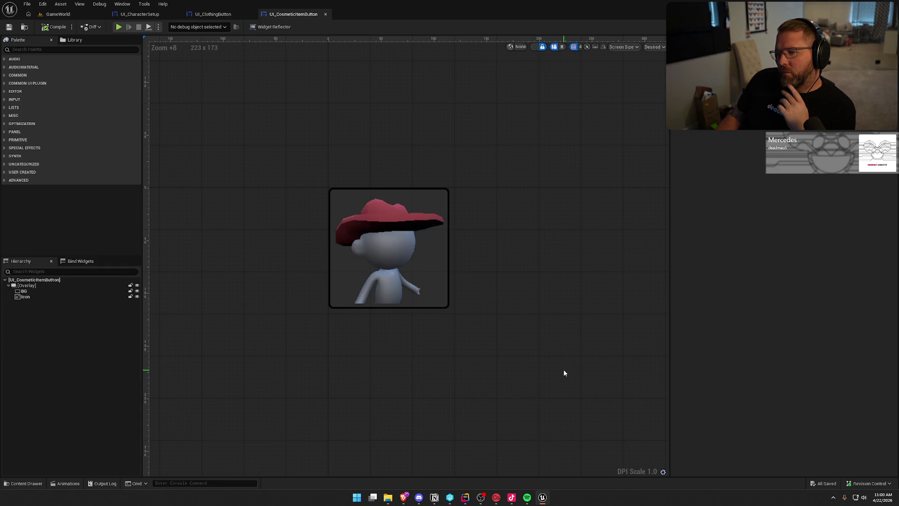
click(32, 297)
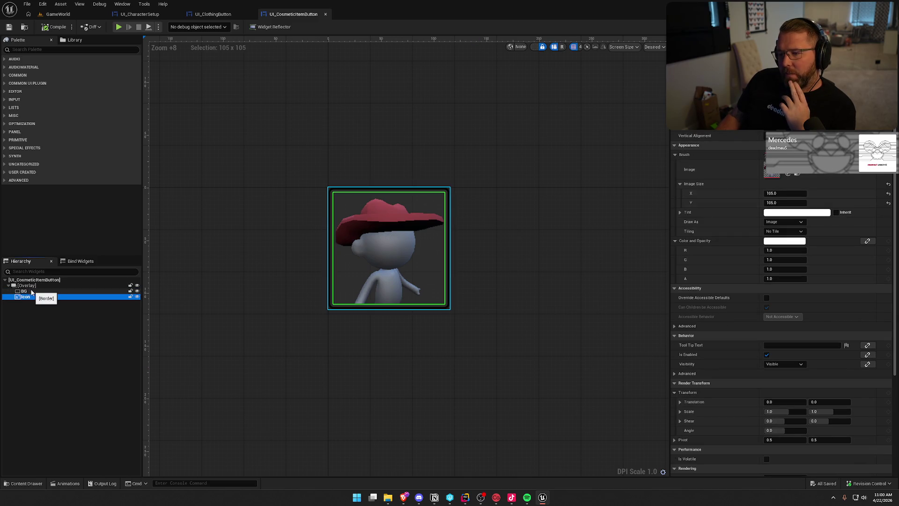
click(35, 291)
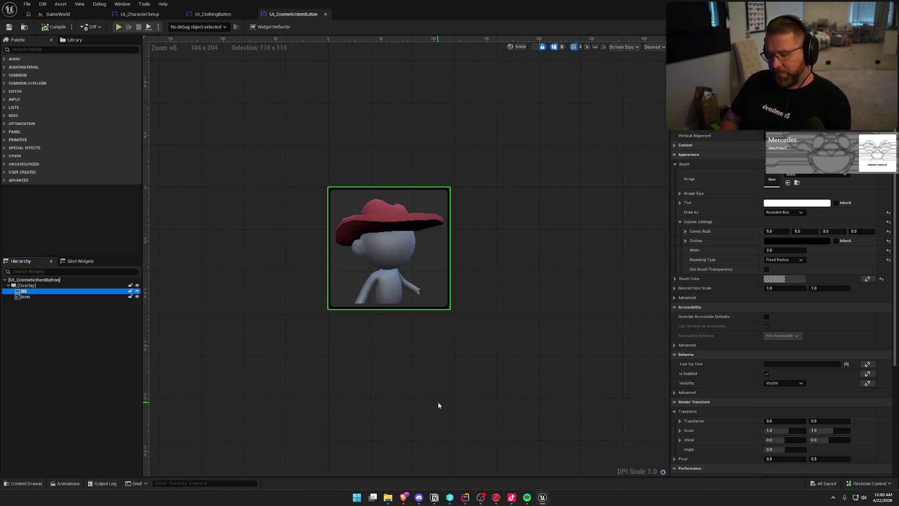
- Launch Adobe Photoshop from the system search
key(super)
text(phto)
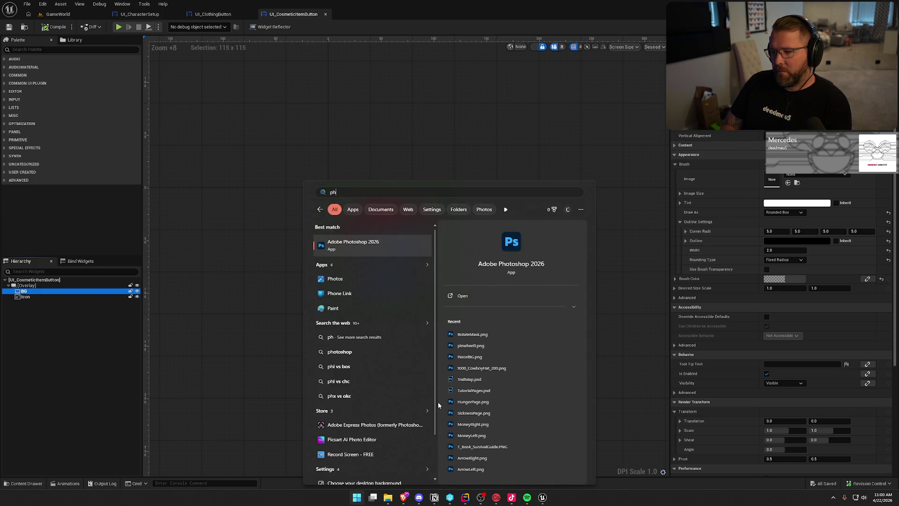
key(Return)
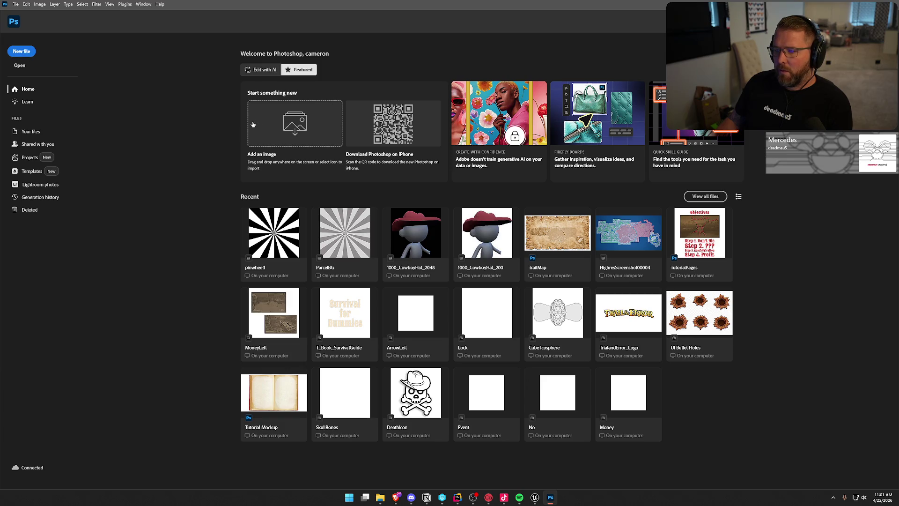
- Create a new document with Ctrl+N at 115 × 115 pixels on a transparent background
key(ctrl+n)
text(115)
click(498, 250)
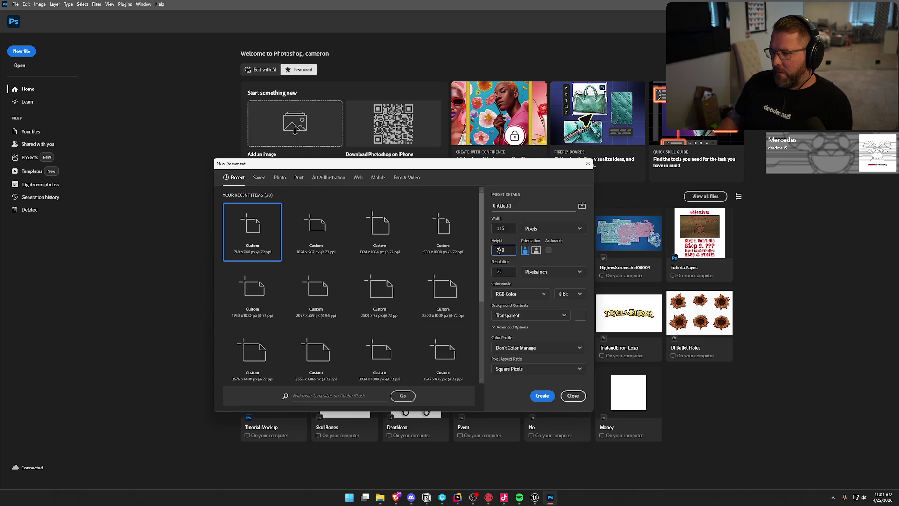
text(1)
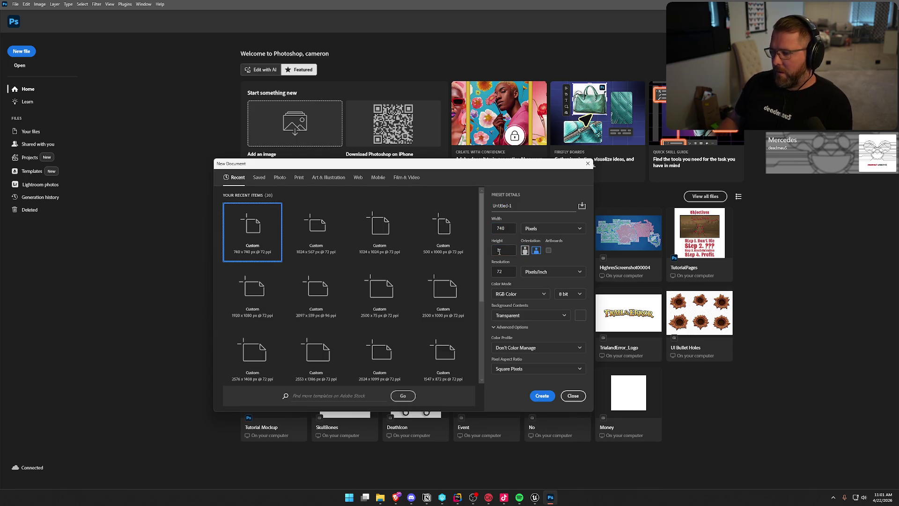
text(15)
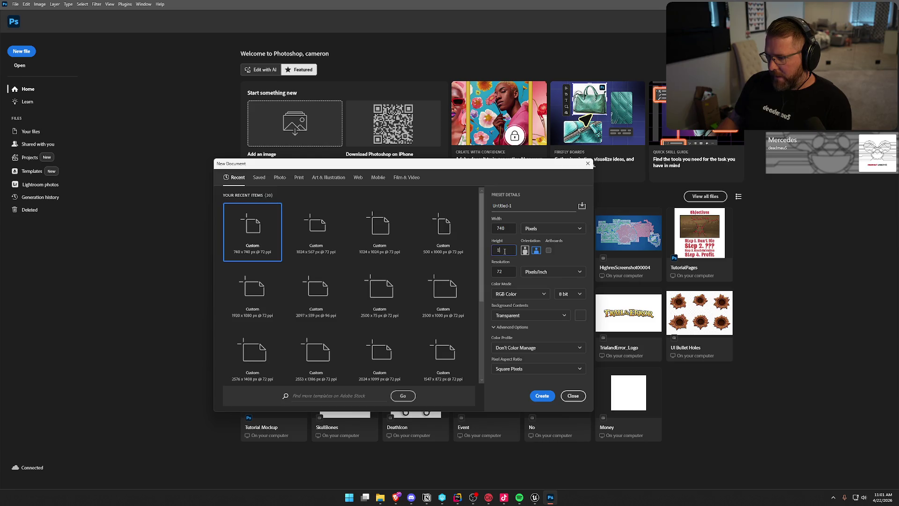
key(Tab)
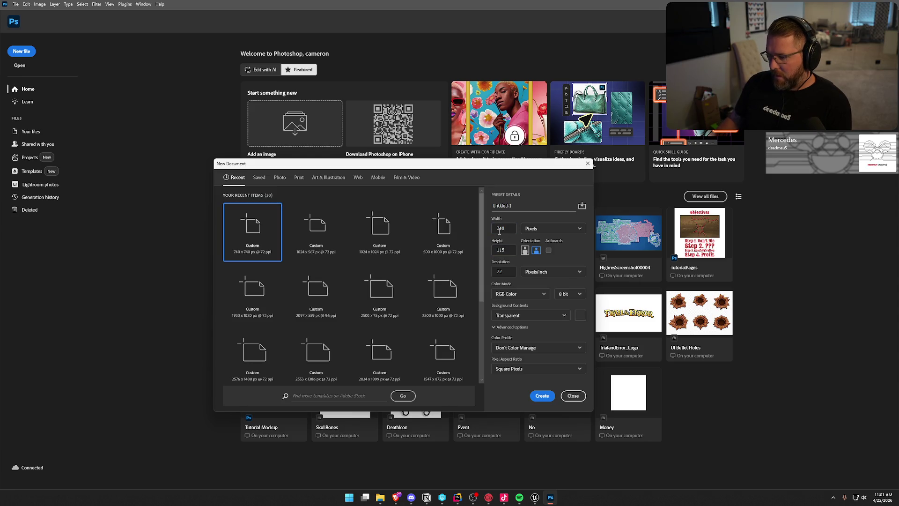
double_click(500, 229)
text(115)
click(540, 396)
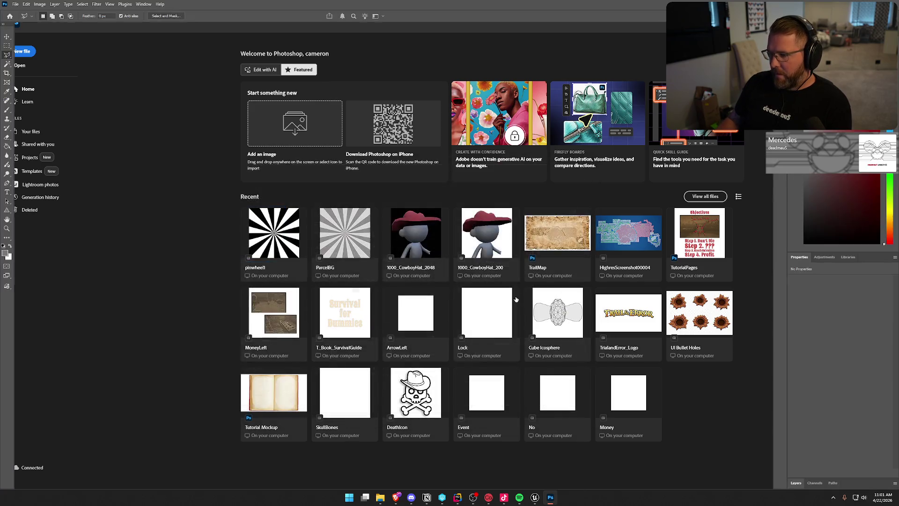
- Add an empty Layer 2 and give Layer 1 a mask
scroll(418, 312, up, 3)
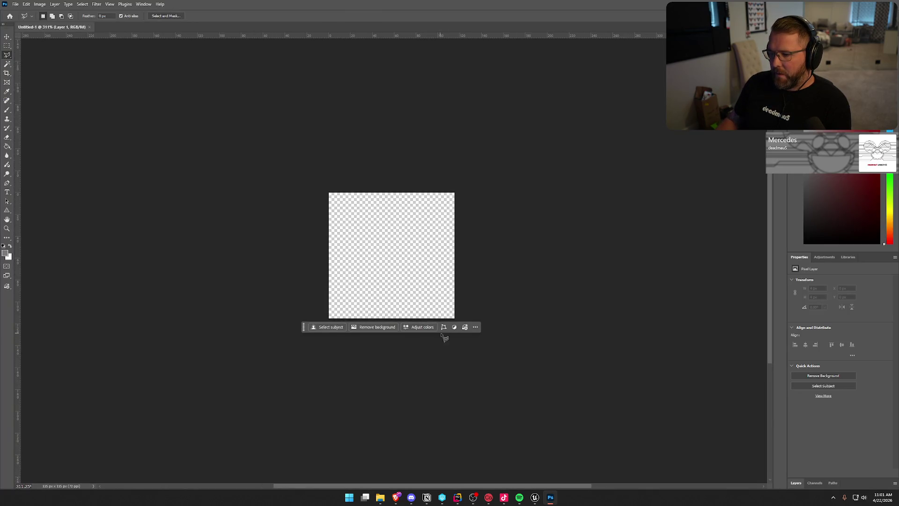
click(809, 486)
click(876, 483)
click(833, 392)
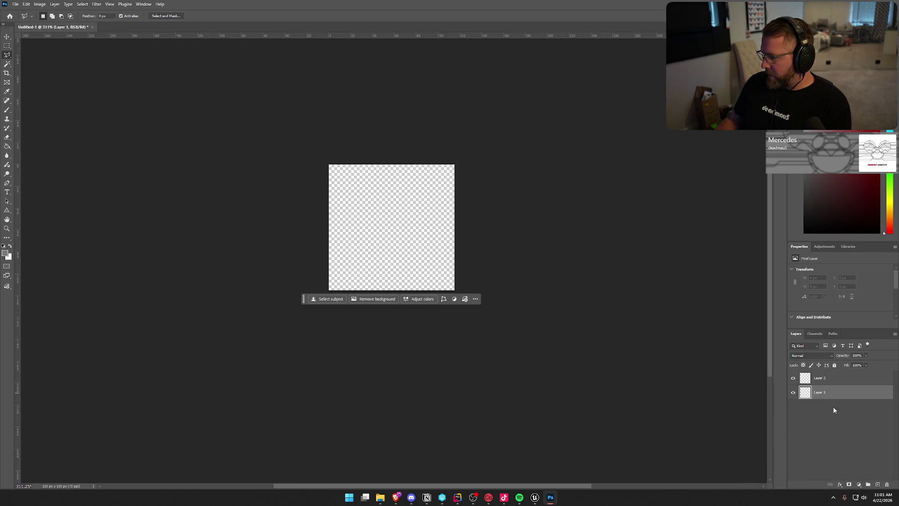
click(849, 485)
- Add a red (ff0000) Solid Color fill layer, delete Layer 1, and select Layer 2
click(858, 484)
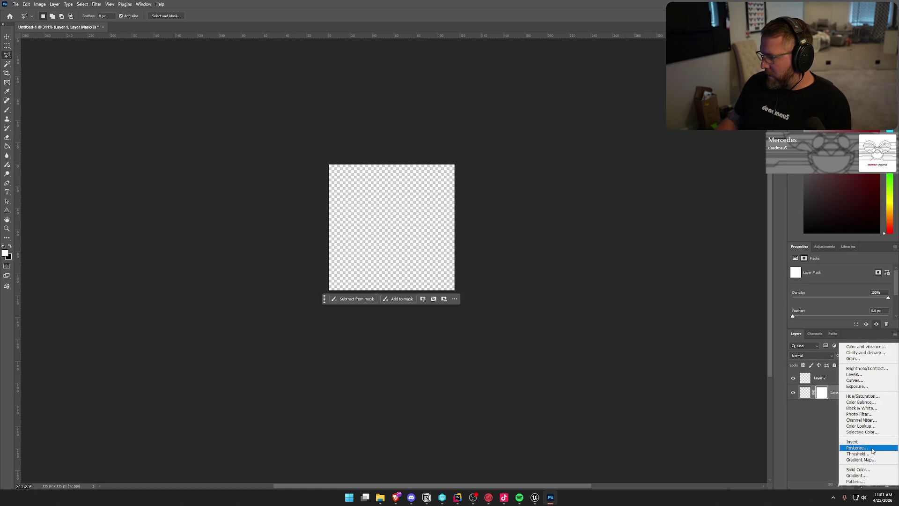
click(872, 470)
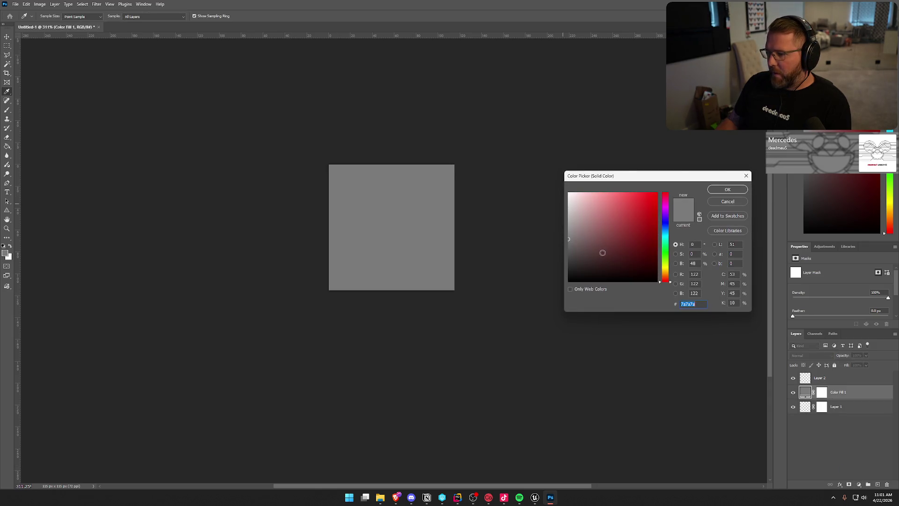
text(ff0000)
click(726, 189)
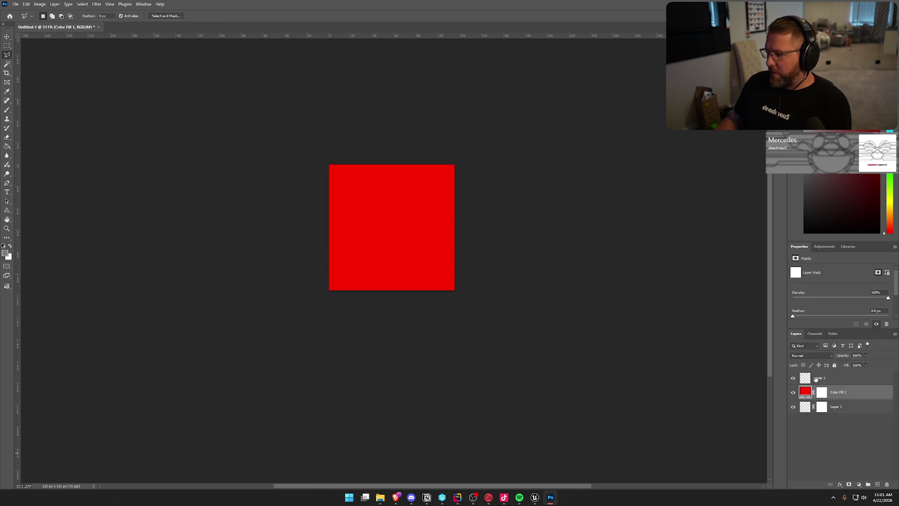
click(846, 407)
key(Delete)
click(829, 377)
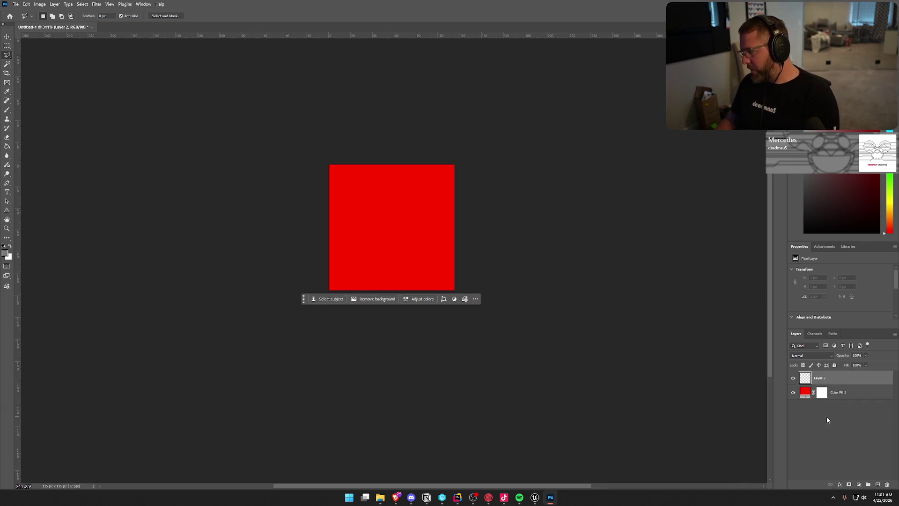
- Choose the Rectangle Tool and make the drawing colour red
click(8, 210)
click(23, 211)
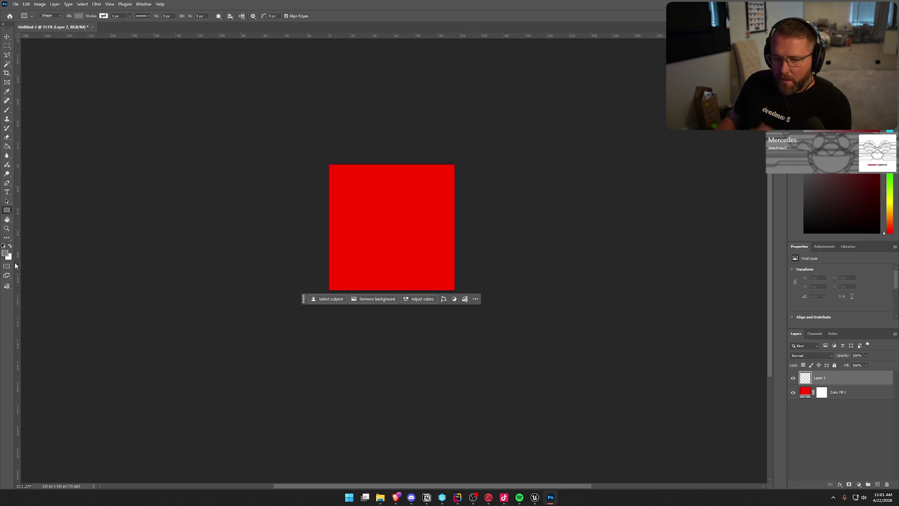
click(4, 247)
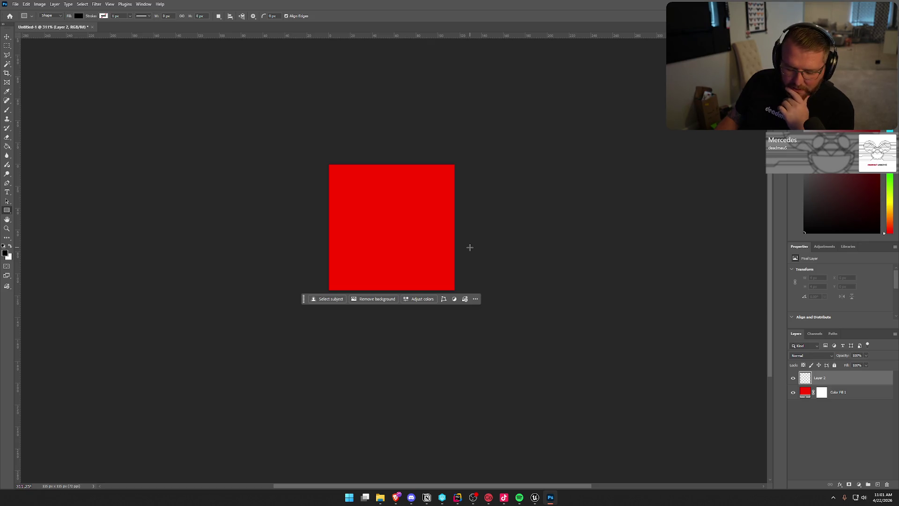
click(875, 176)
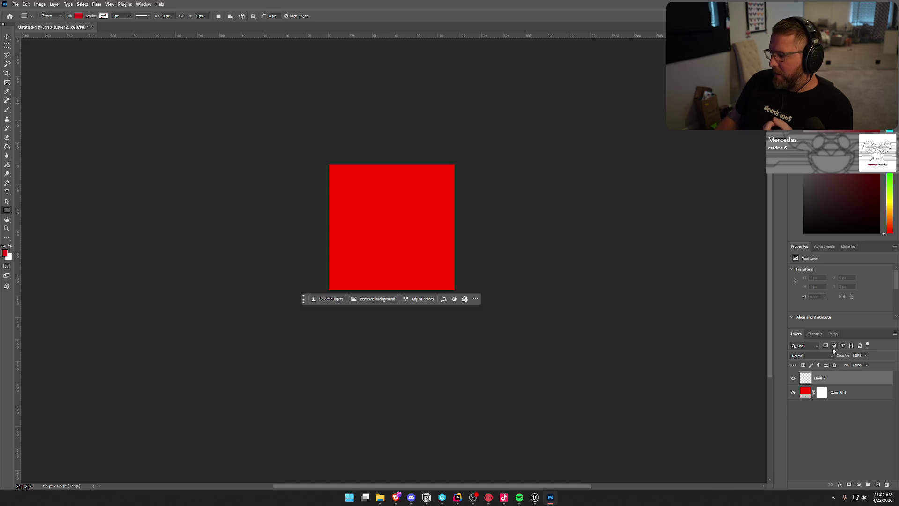
- Change the Color Fill 1 layer from red to bright green
click(804, 396)
double_click(804, 391)
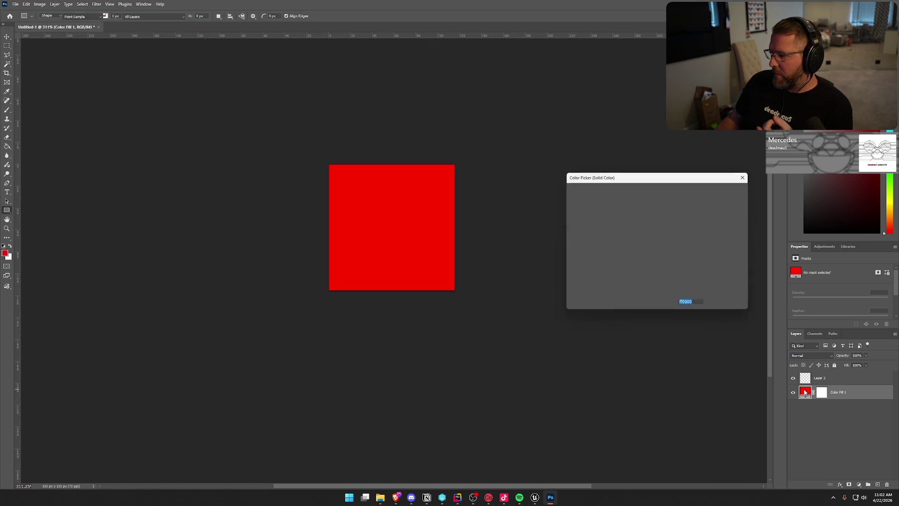
drag(664, 277, 668, 249)
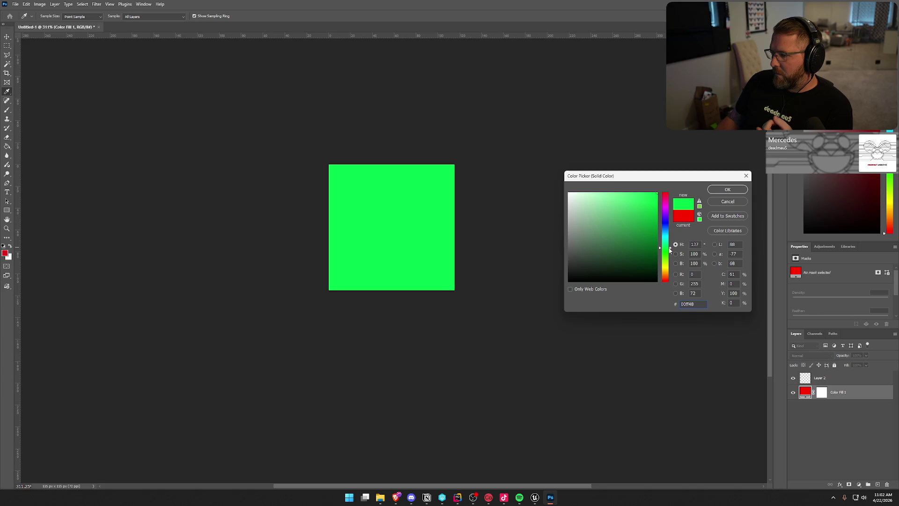
click(714, 192)
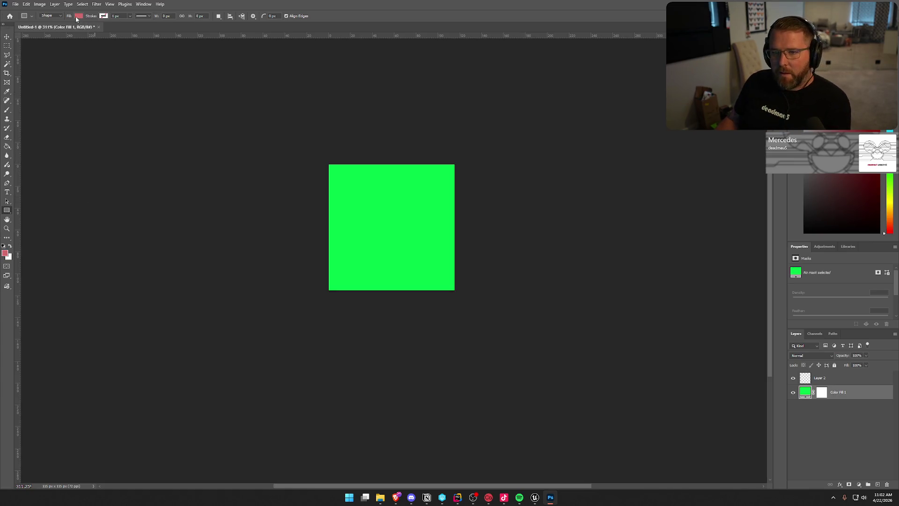
- Set the rectangle shape to no fill with a pink-red outline
click(78, 16)
click(38, 29)
click(103, 16)
click(60, 52)
click(109, 4)
click(109, 4)
- Draw a rectangle outline inside the green square and undo a stray tiny rectangle
drag(330, 169, 449, 284)
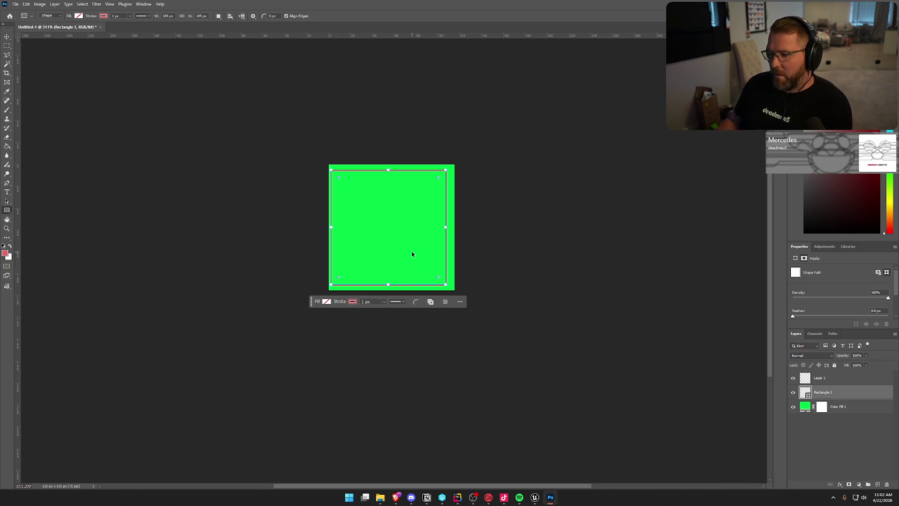
drag(411, 244, 420, 245)
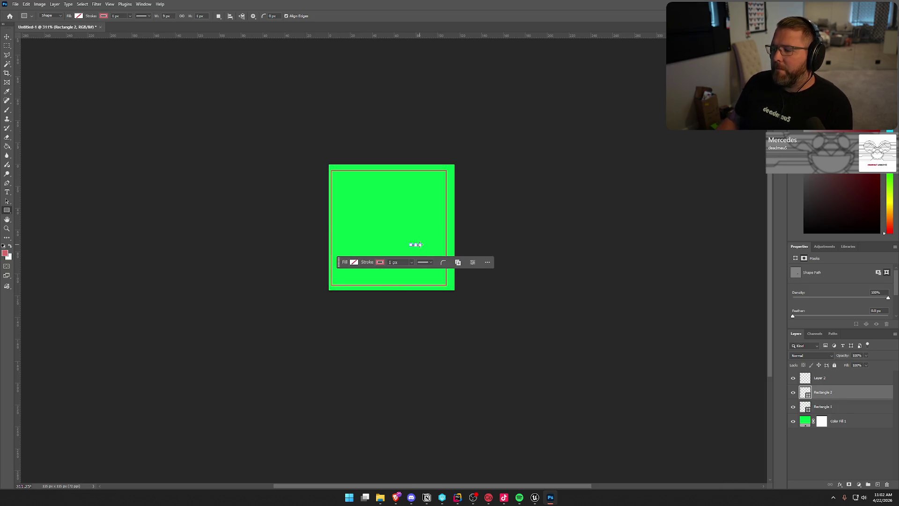
key(ctrl+z)
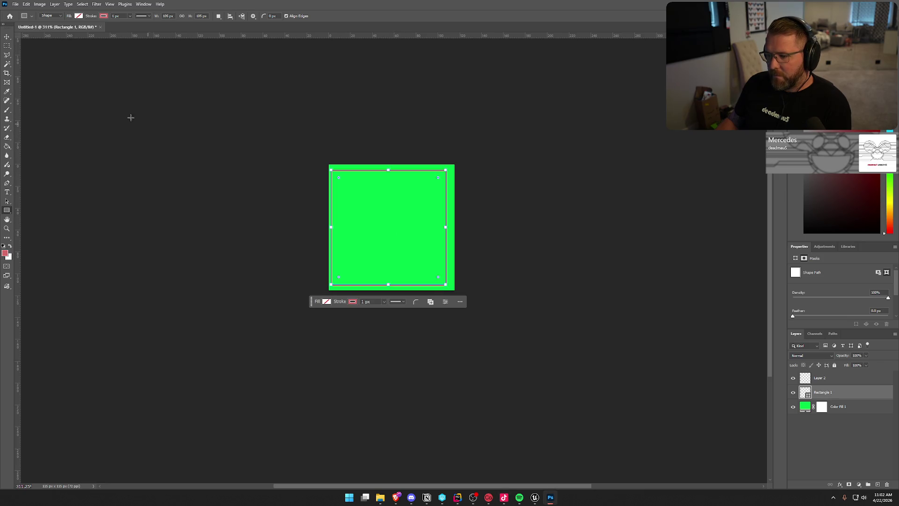
- Adjust the green fill's position, then delete the Color Fill 1 layer
click(7, 36)
mouse_move(400, 244)
mouse_down()
mouse_move(458, 260)
mouse_move(408, 290)
mouse_move(395, 167)
mouse_move(383, 195)
mouse_up()
click(836, 395)
drag(407, 237, 440, 247)
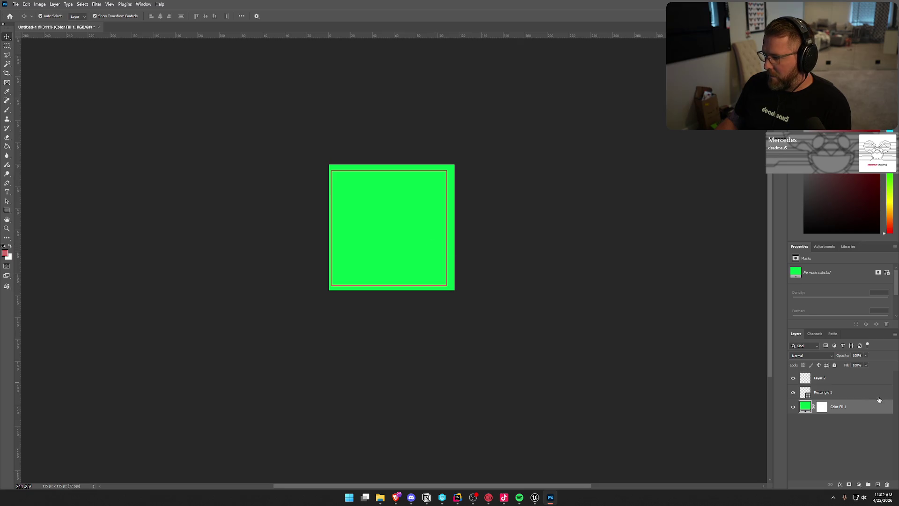
click(878, 396)
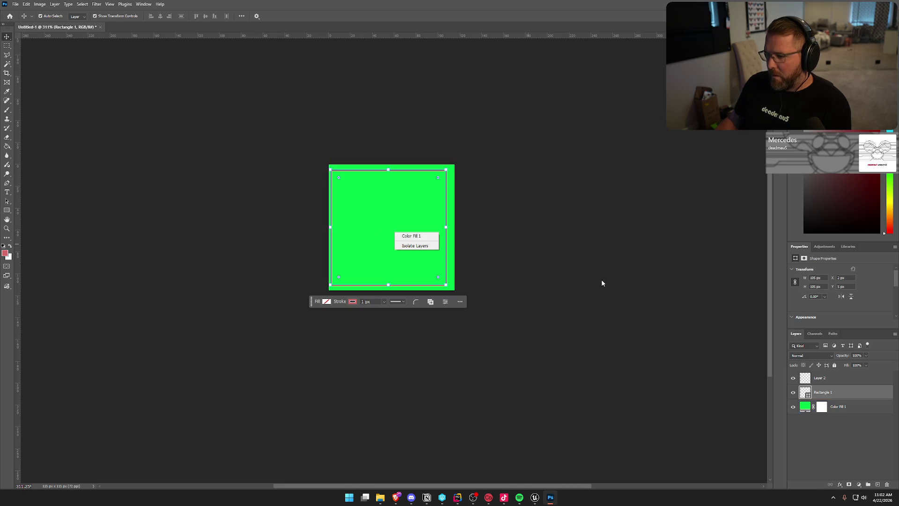
click(851, 407)
key(Delete)
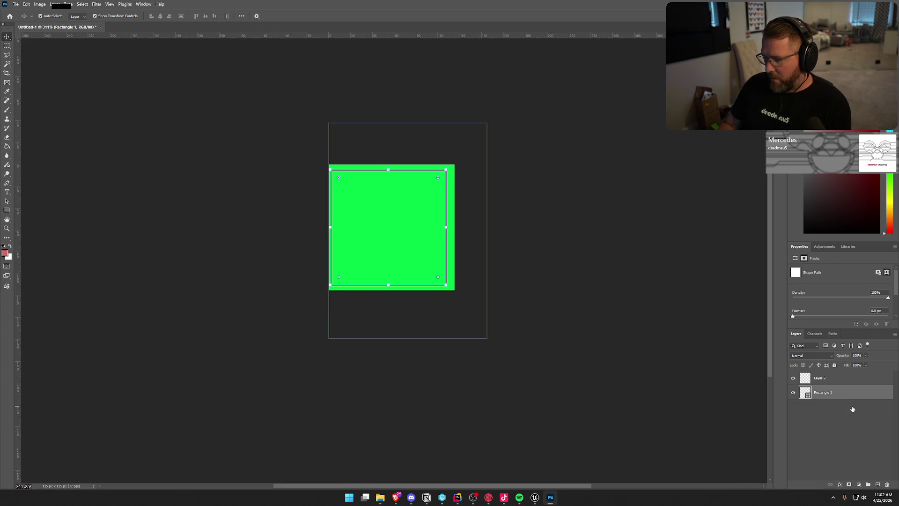
drag(396, 248, 401, 249)
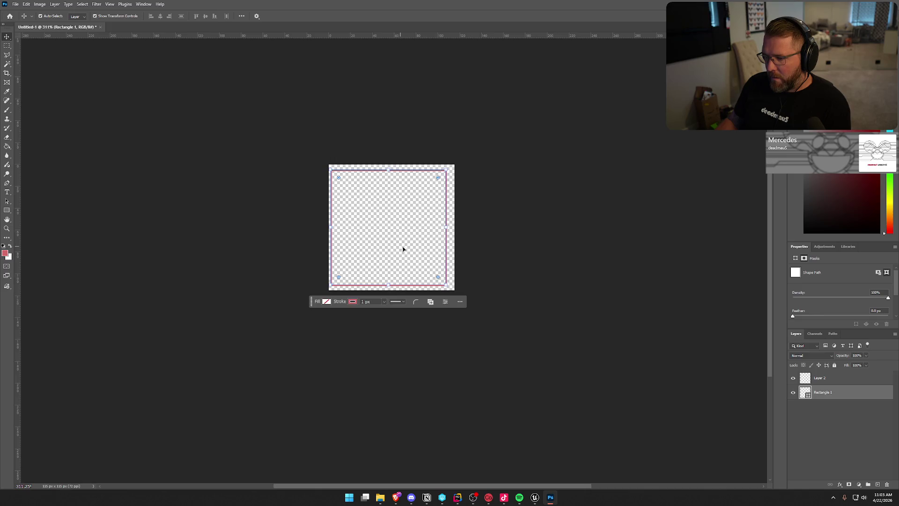
- Transform the rectangle outline to move it a few pixels right
drag(445, 212, 451, 214)
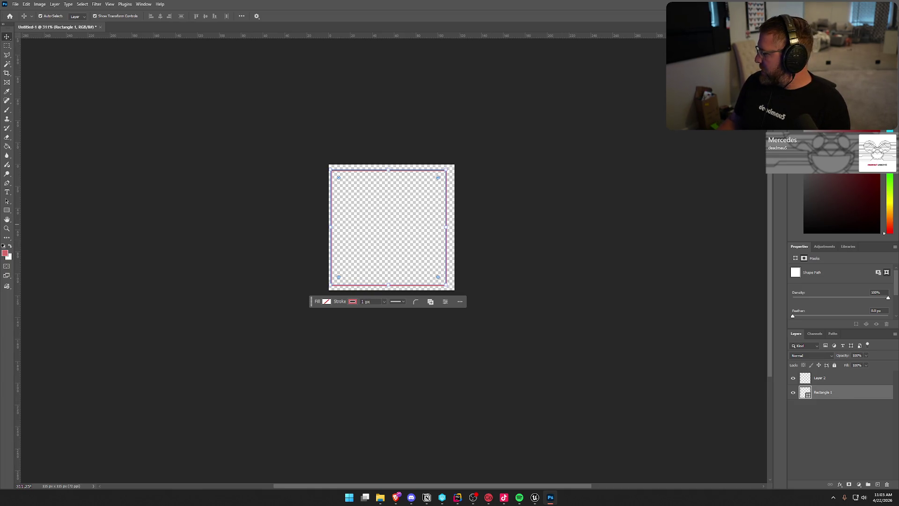
key(alt+Tab)
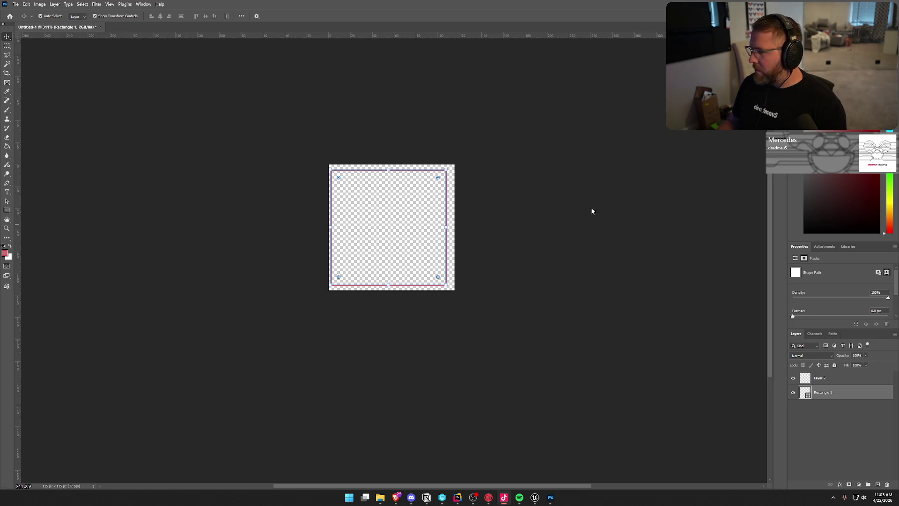
click(824, 377)
click(830, 398)
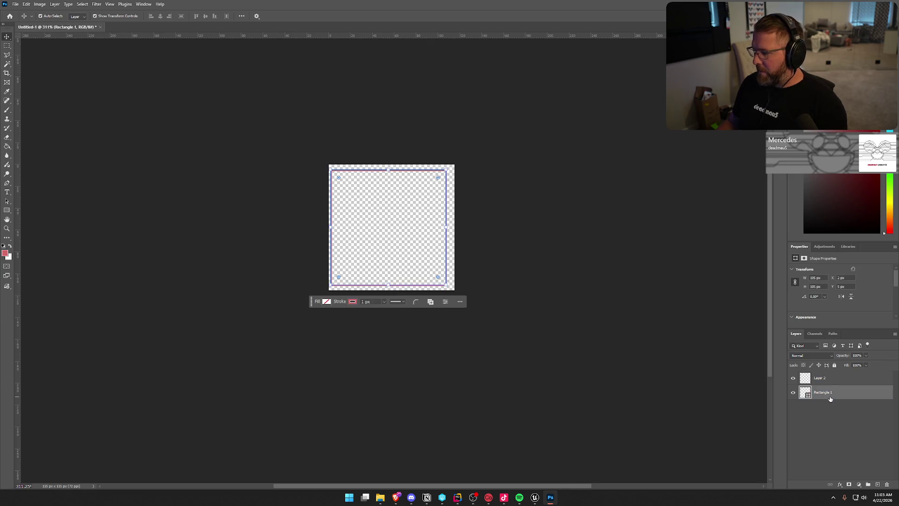
key(ctrl+t)
drag(403, 241, 412, 241)
key(Return)
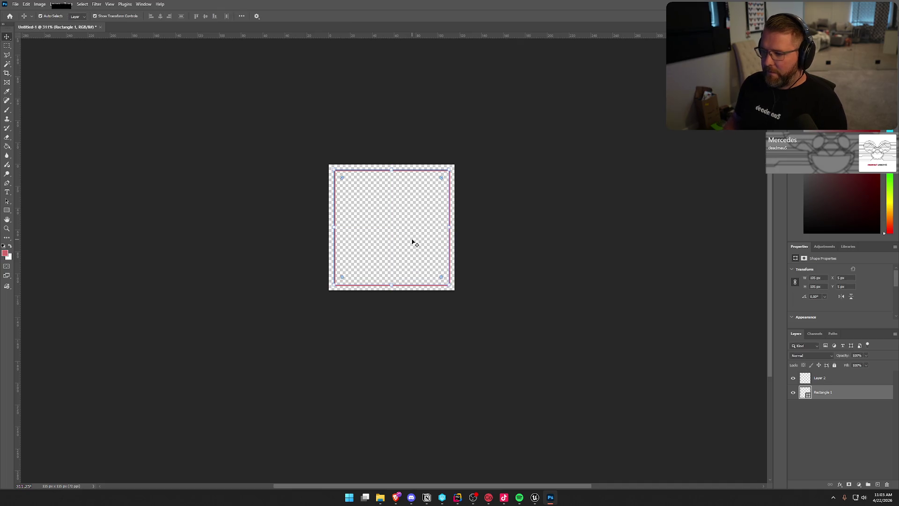
- Give the rectangle 5 px rounded corners and a 2 px stroke, then deselect it
click(805, 317)
scroll(821, 307, down, 3)
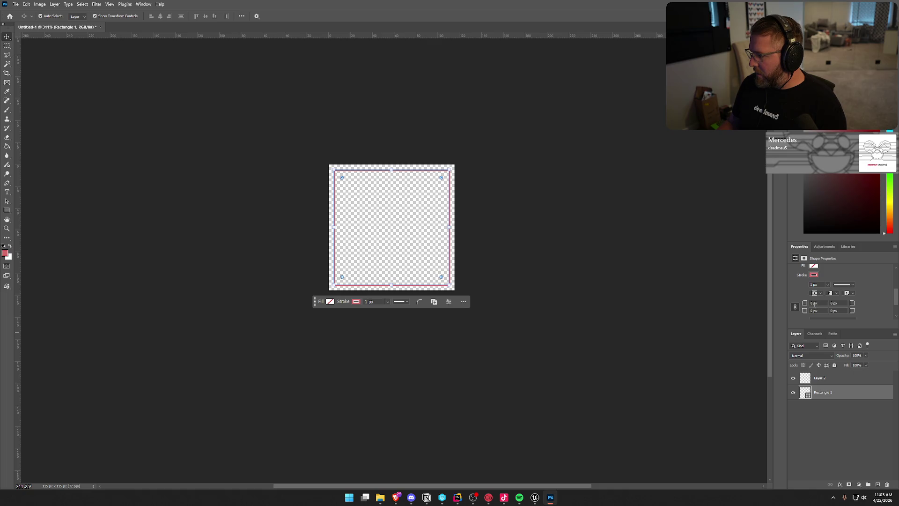
key(Return)
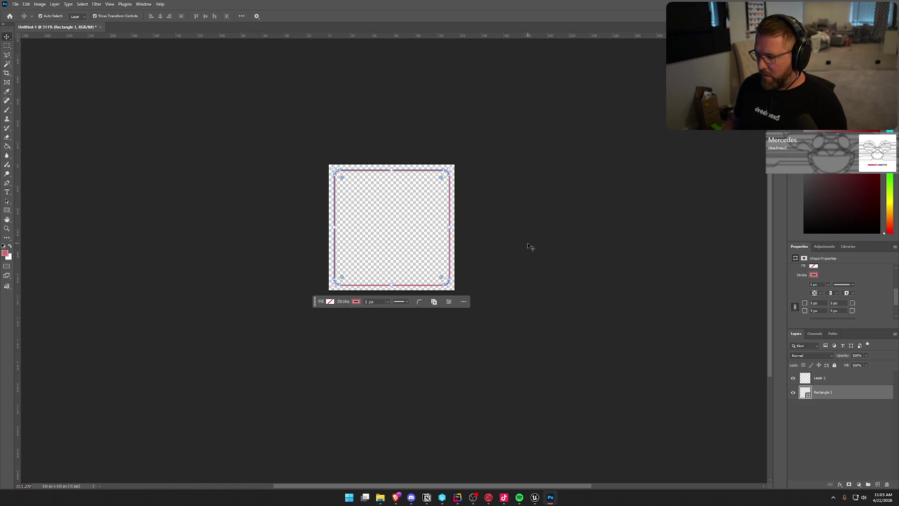
click(827, 285)
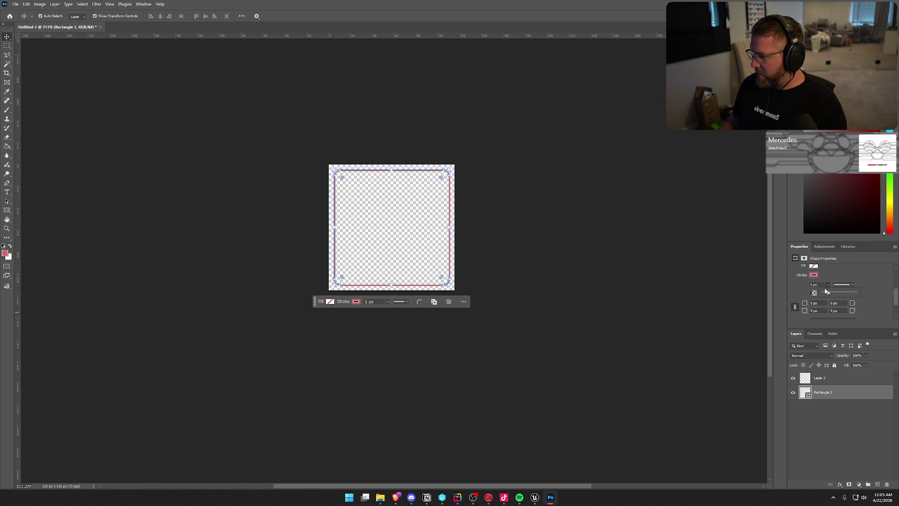
click(814, 285)
text(2)
key(Return)
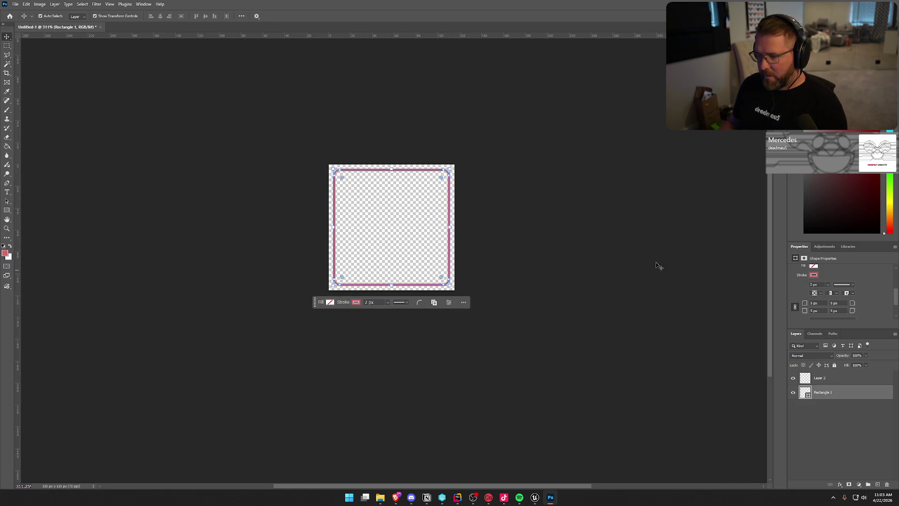
click(510, 214)
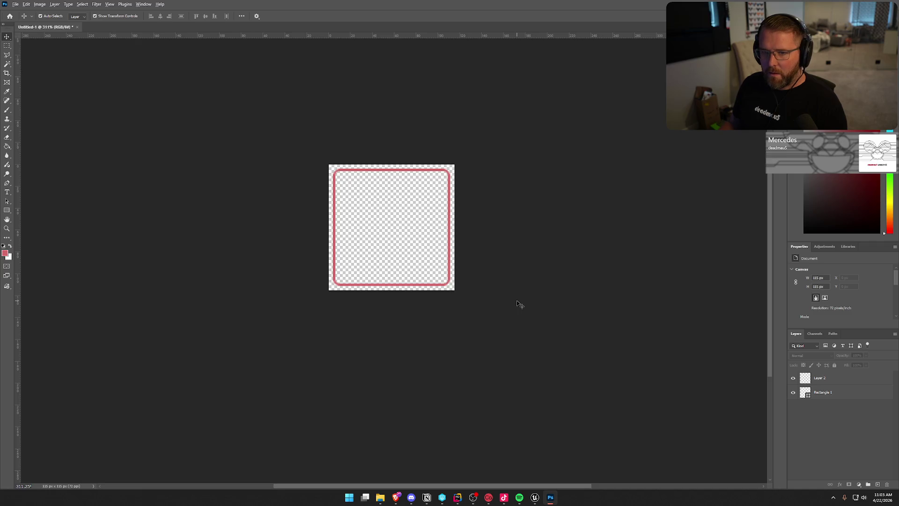
- Rasterize Rectangle 1 and erase the horizontal middle band between the top and bottom corners
scroll(517, 303, down, 5)
scroll(517, 303, down, 1)
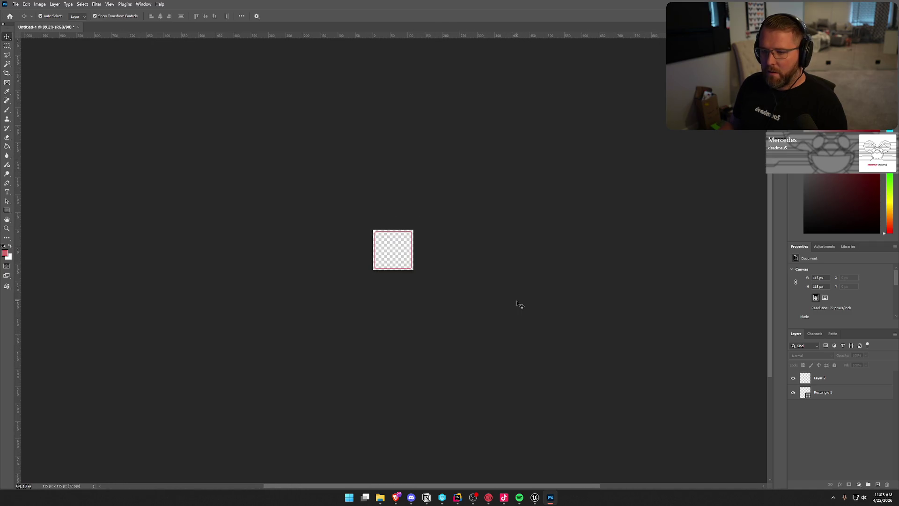
scroll(498, 261, up, 6)
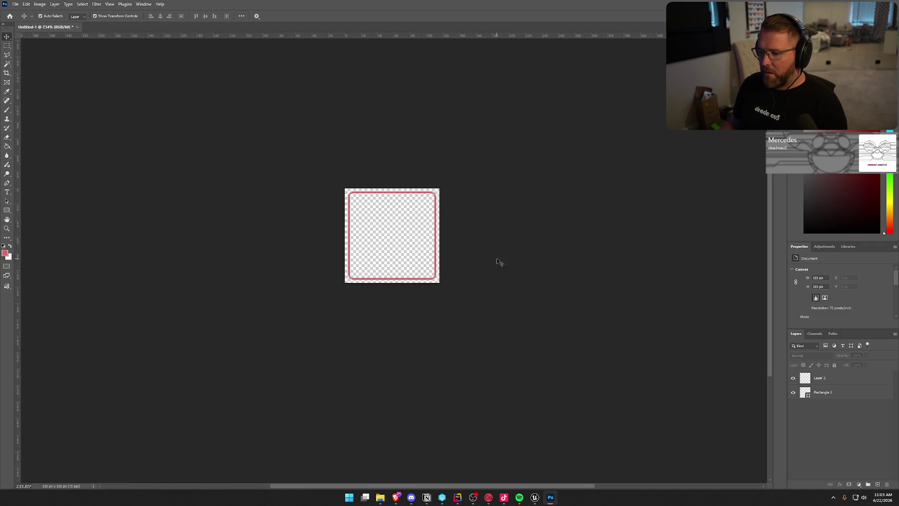
click(7, 45)
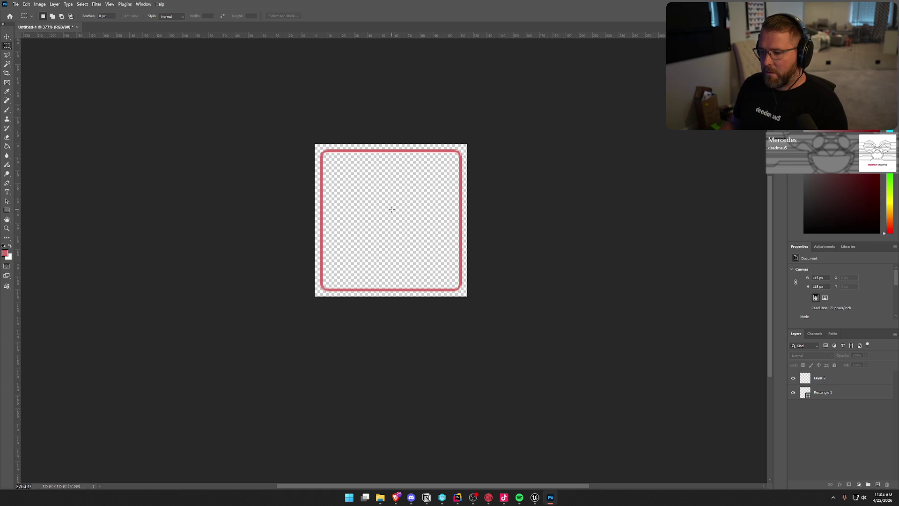
mouse_move(289, 168)
mouse_down()
mouse_move(488, 271)
mouse_move(500, 293)
mouse_move(507, 246)
mouse_move(508, 267)
mouse_up()
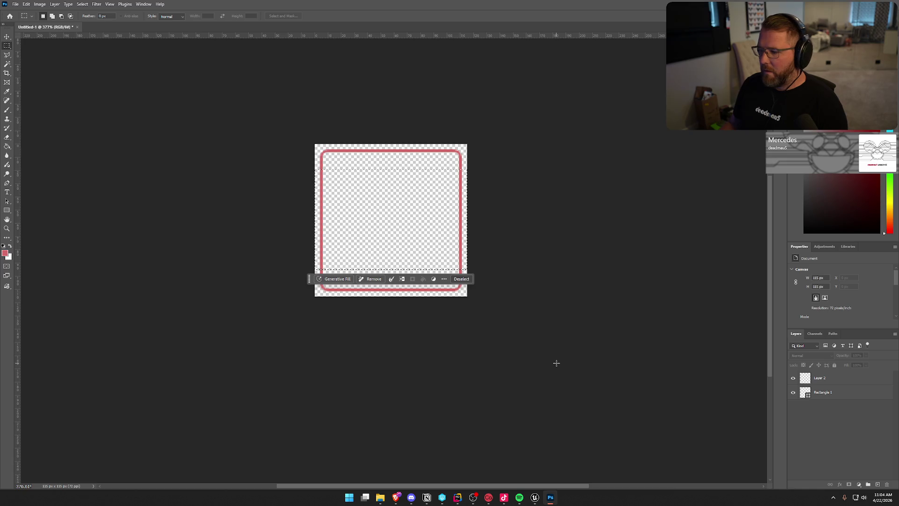
key(alt+bracketleft)
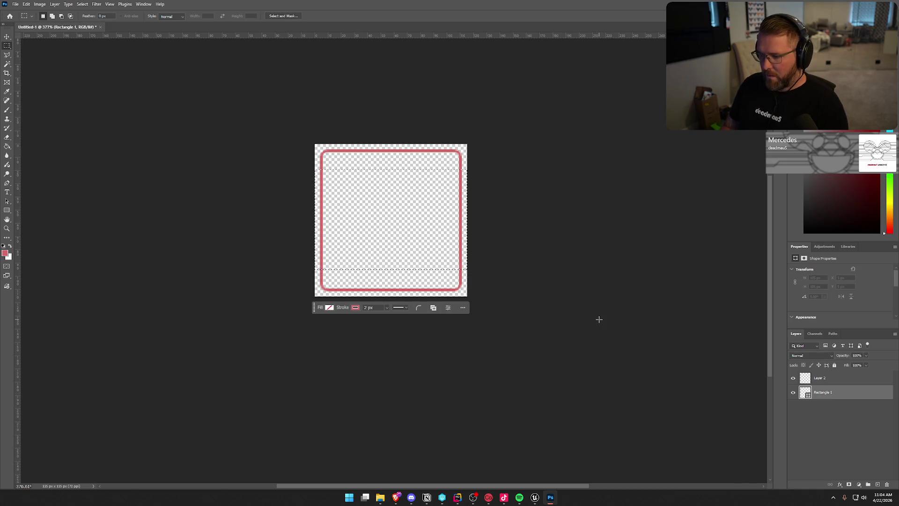
key(Delete)
click(445, 179)
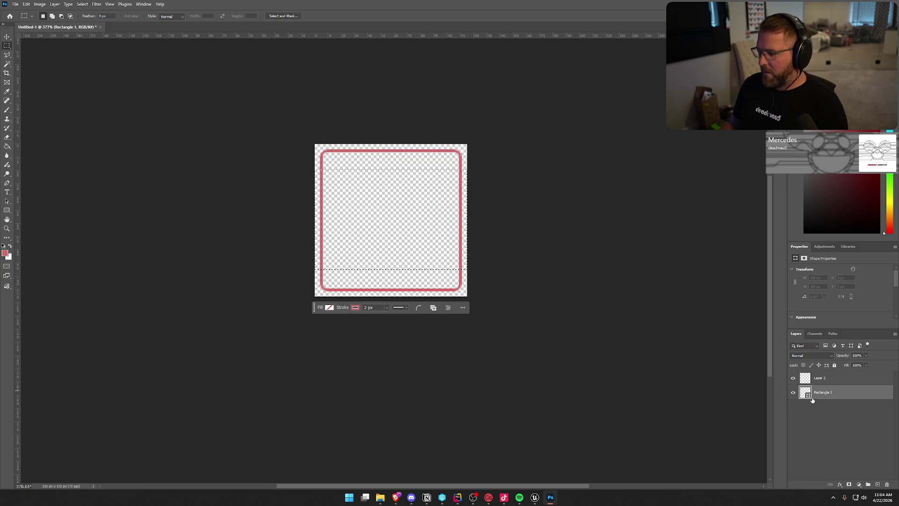
right_click(812, 398)
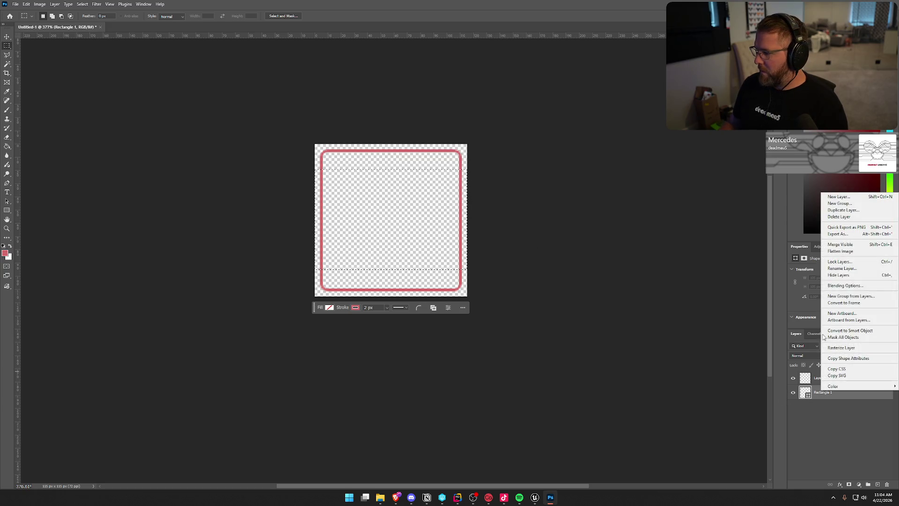
click(854, 348)
key(Delete)
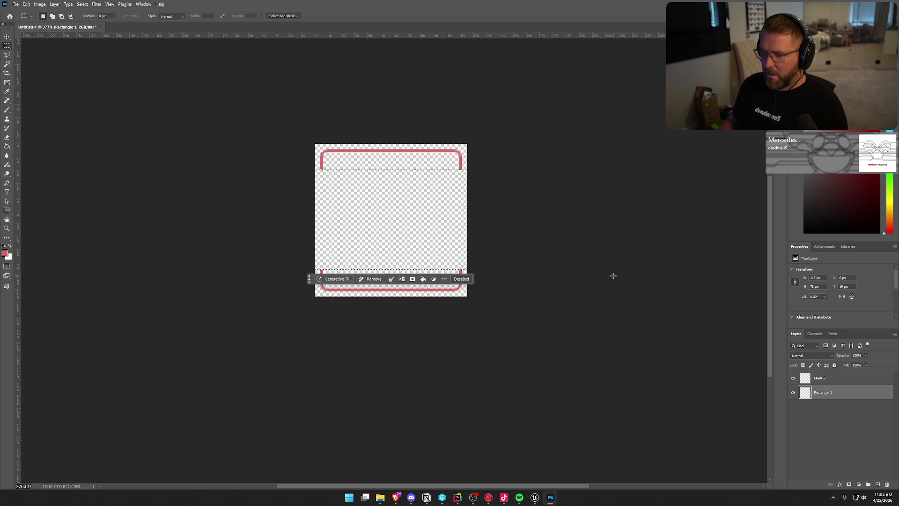
key(ctrl+d)
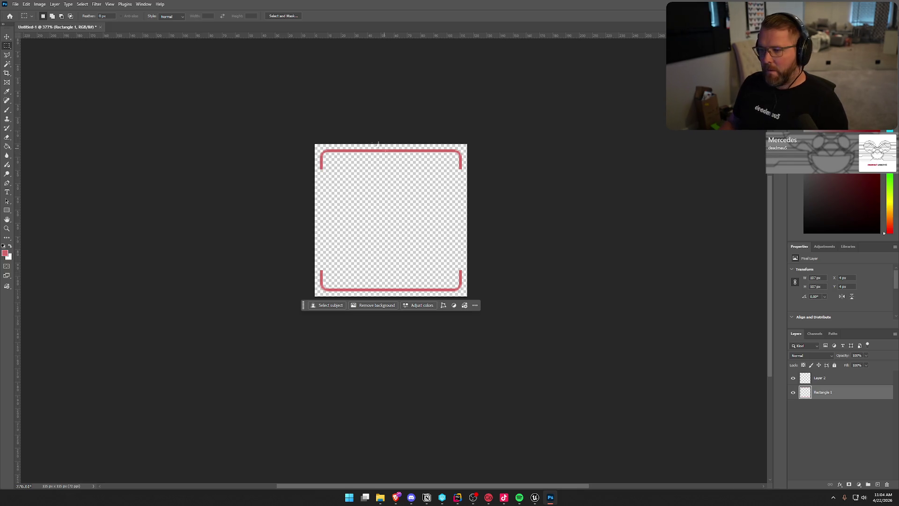
- Erase the vertical middle column, leaving only the four corner brackets
mouse_move(345, 125)
mouse_down()
mouse_move(370, 301)
mouse_move(448, 349)
mouse_move(436, 350)
mouse_up()
key(Delete)
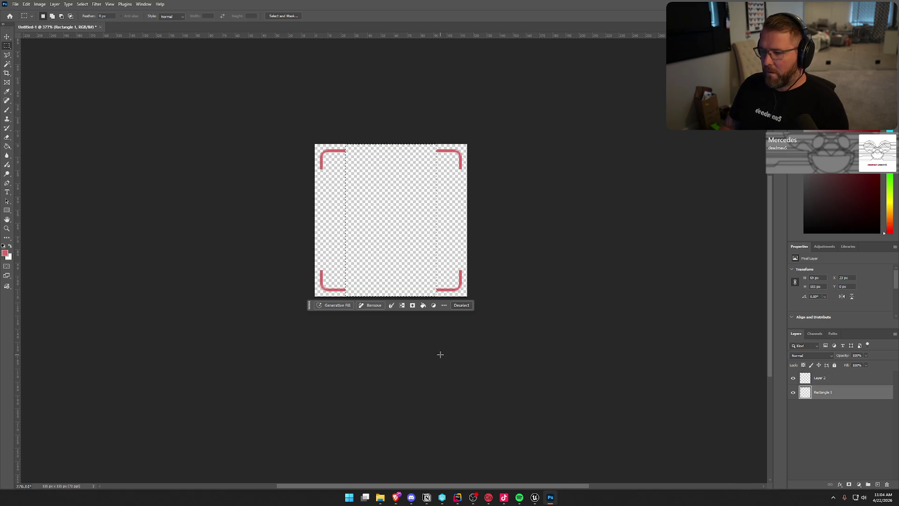
key(ctrl+d)
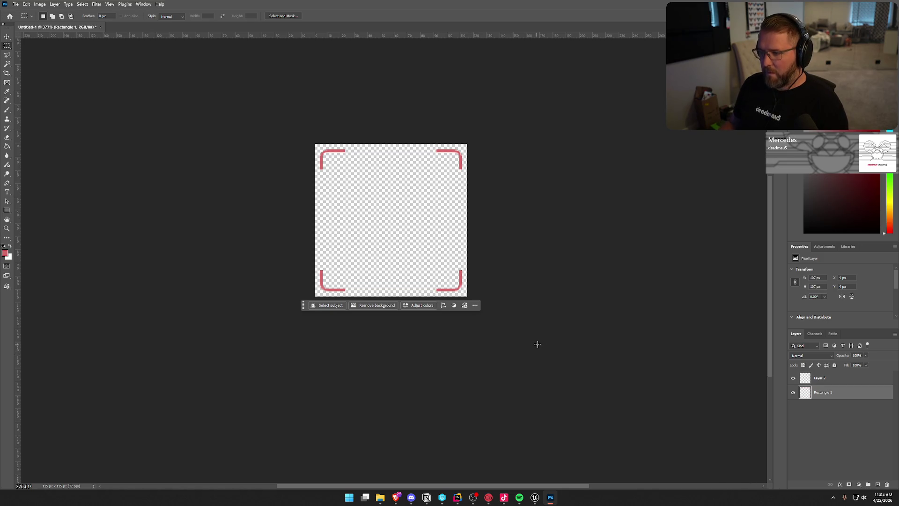
scroll(567, 299, down, 10)
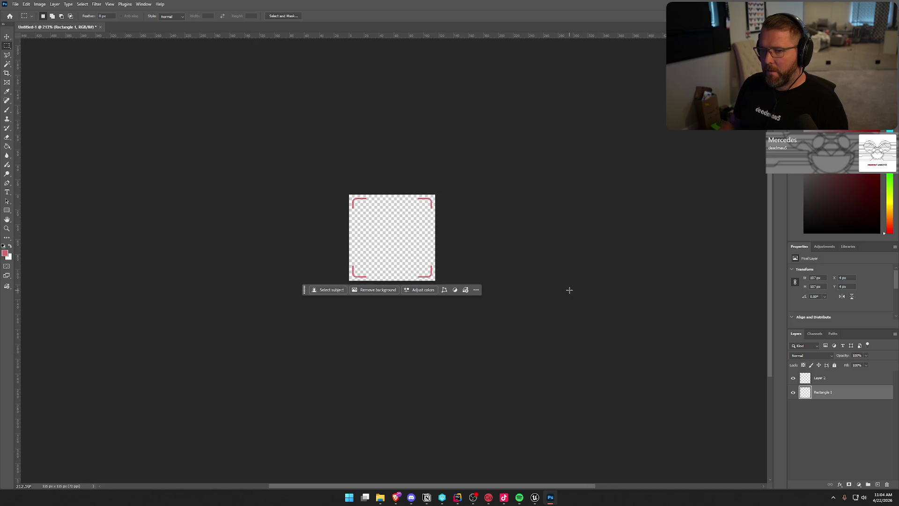
scroll(569, 289, down, 1)
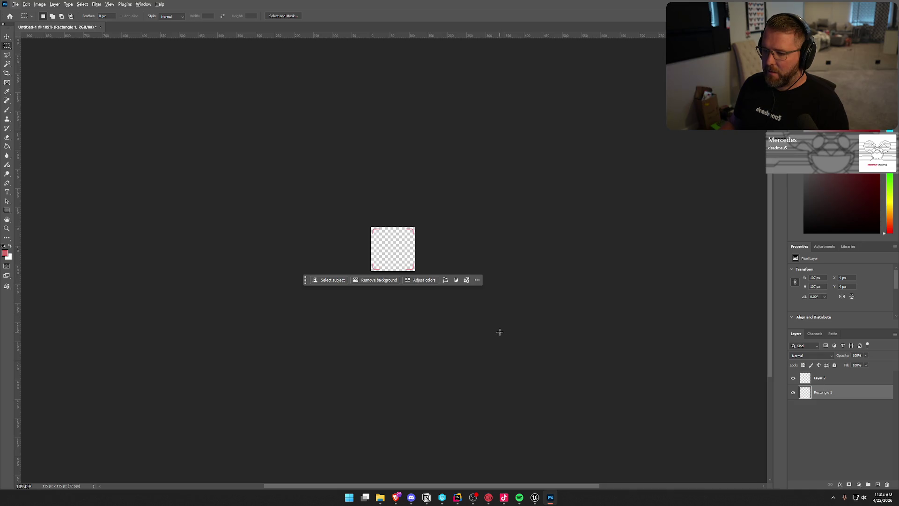
- Export the image as a PNG under a new name starting 'CosmeticSele'
click(15, 4)
mouse_move(51, 129)
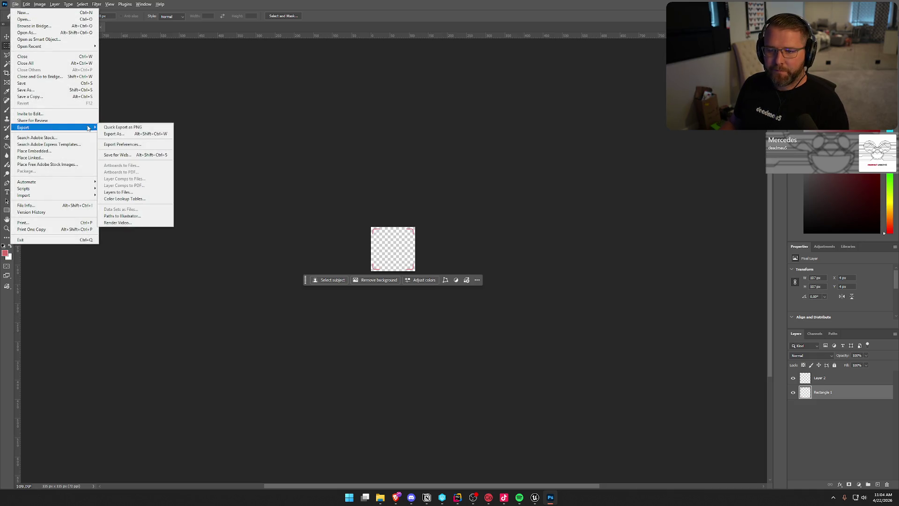
click(131, 128)
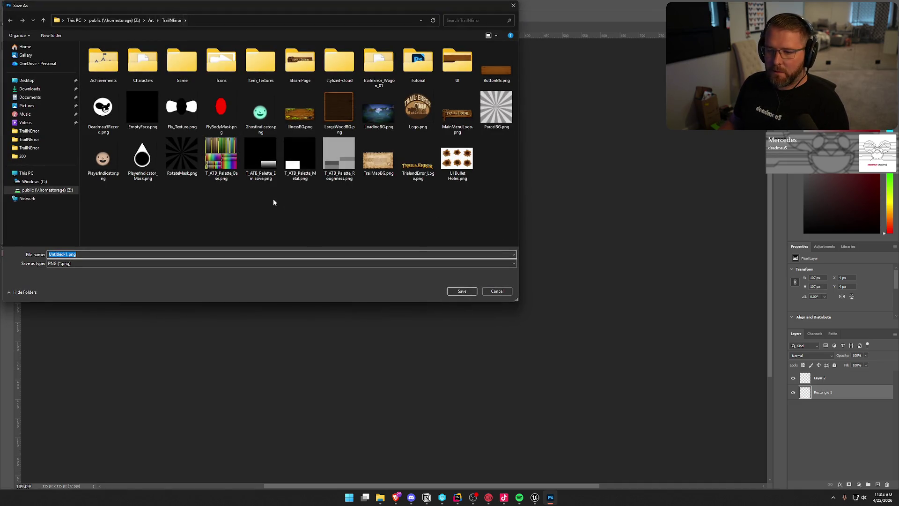
text(CosmeticSele)
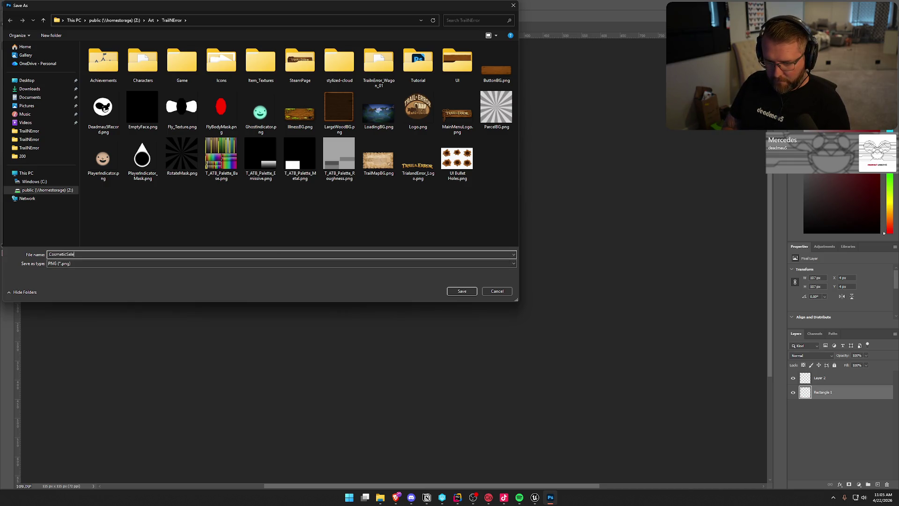
key(Return)
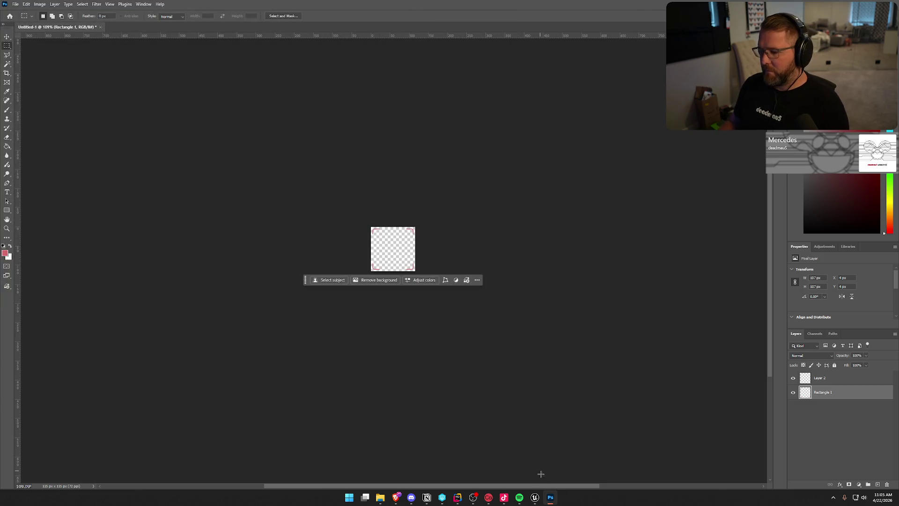
- Switch to Unreal Engine and open the UI Assets folder in the content drawer
click(535, 497)
key(ctrl+space)
click(31, 376)
- Import the exported PNG into UI/Assets as the CosmeticSelect texture
double_click(171, 359)
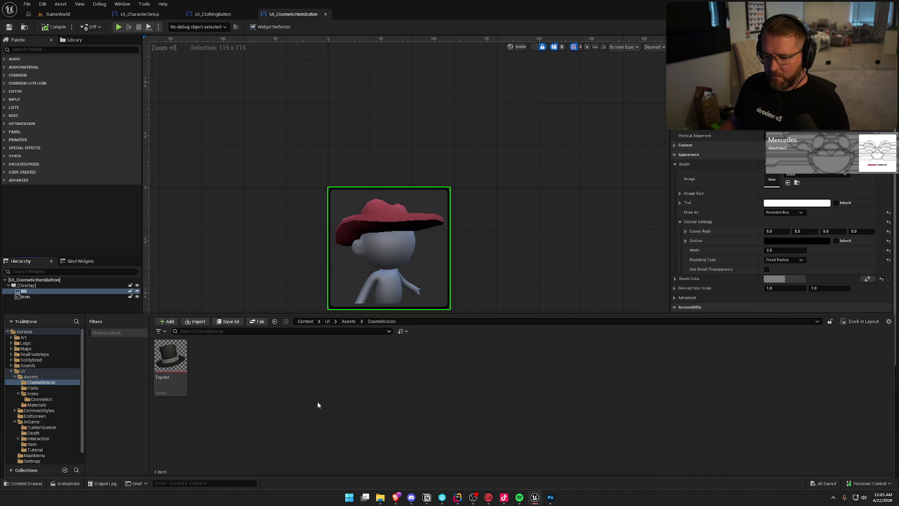
click(40, 377)
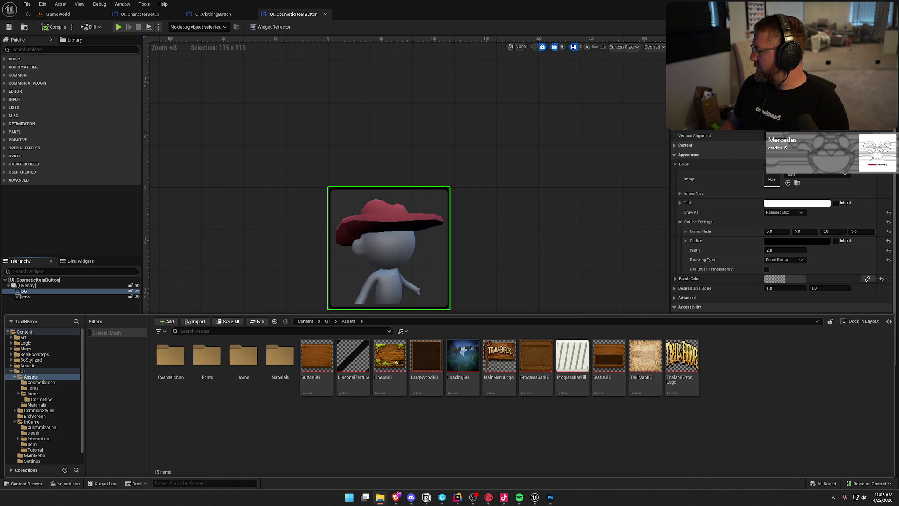
drag(689, 435, 739, 361)
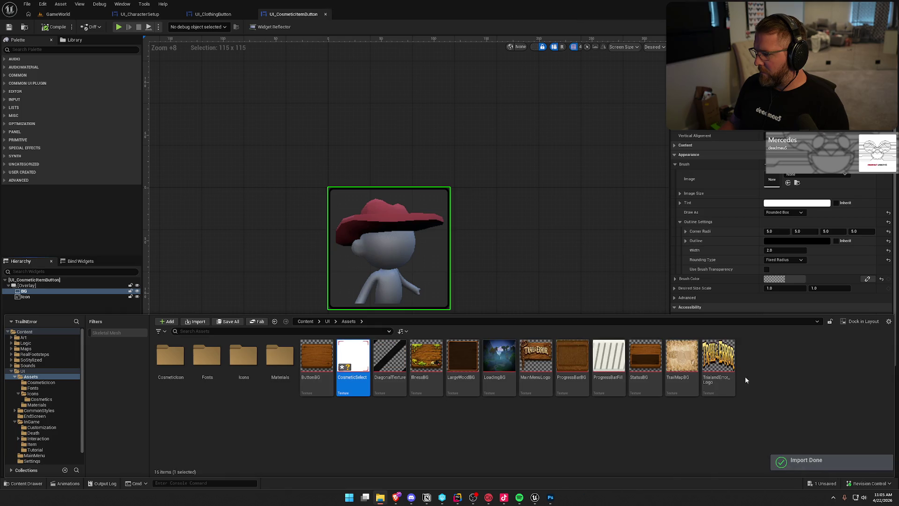
click(577, 462)
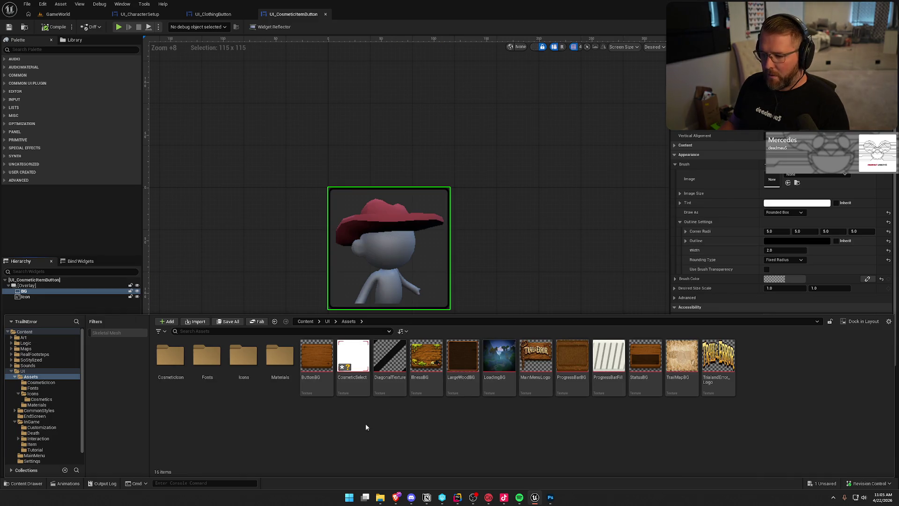
drag(354, 385, 389, 300)
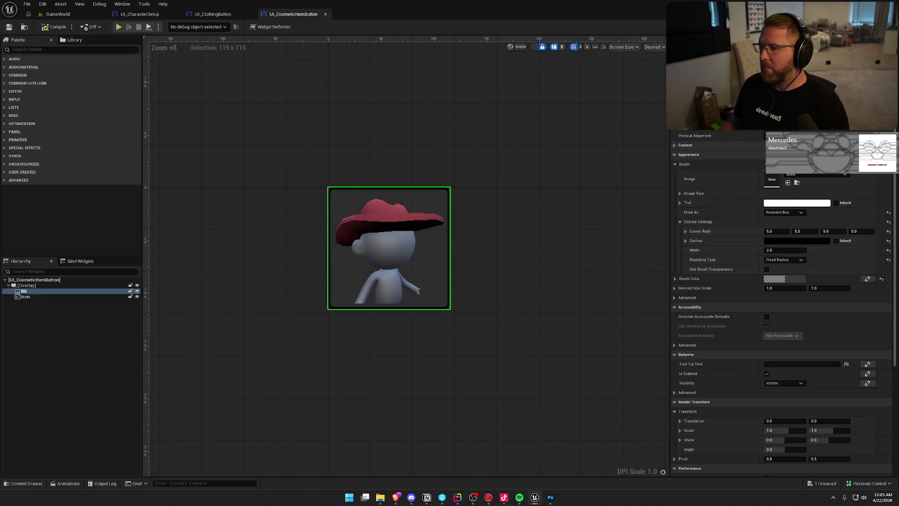
- Set CosmeticSelect's Texture Group to UI and close the texture editor
double_click(771, 179)
click(787, 132)
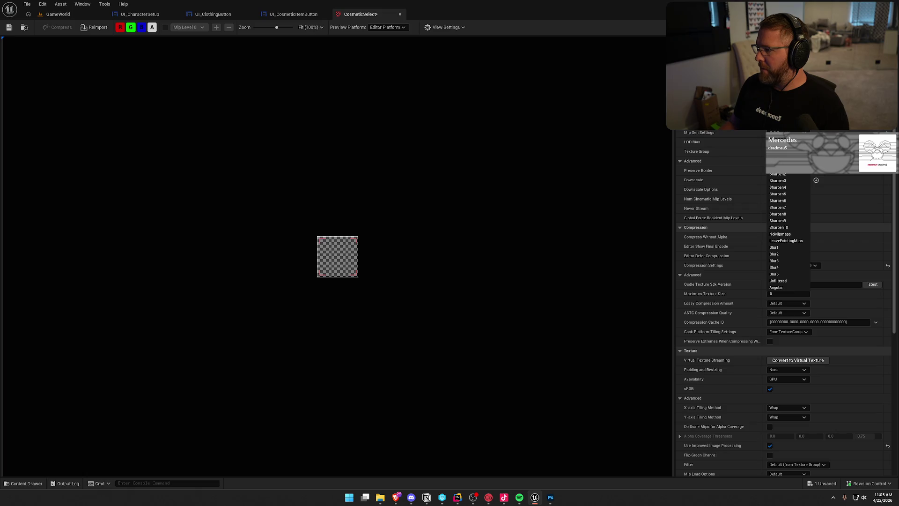
click(748, 160)
click(786, 133)
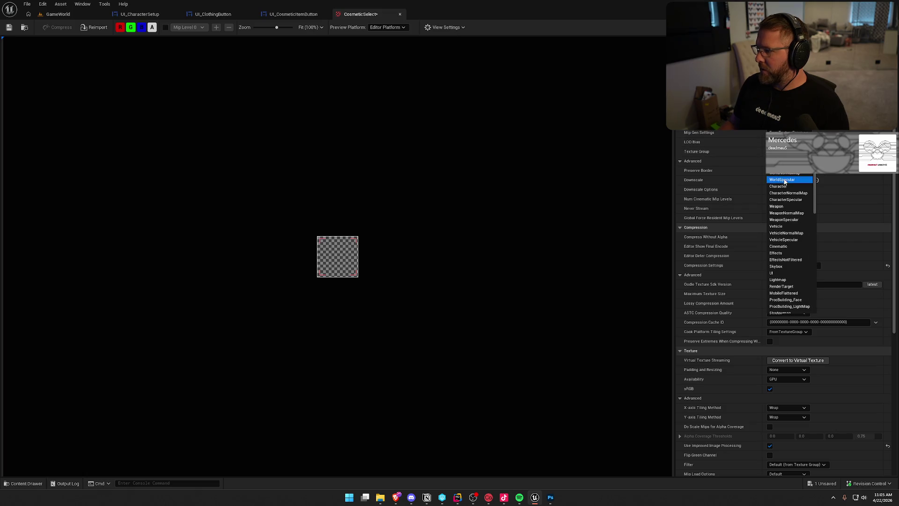
click(777, 280)
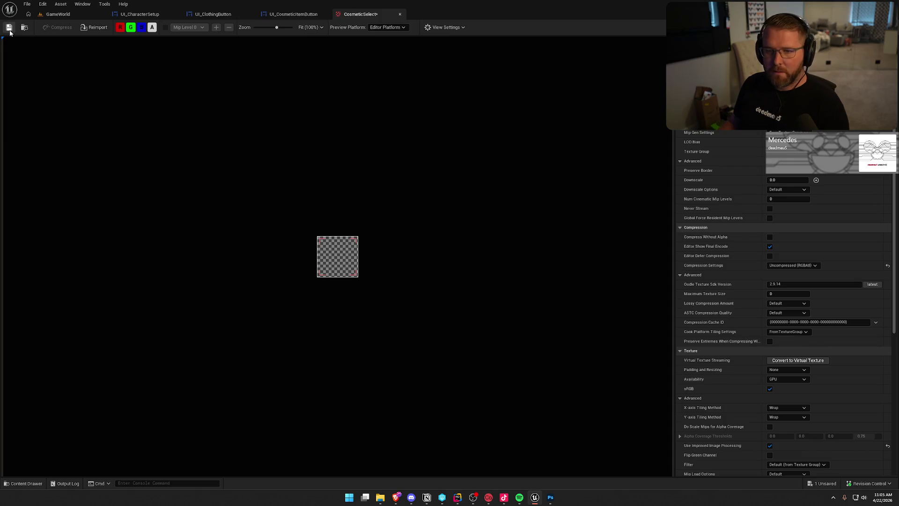
middle_click(377, 14)
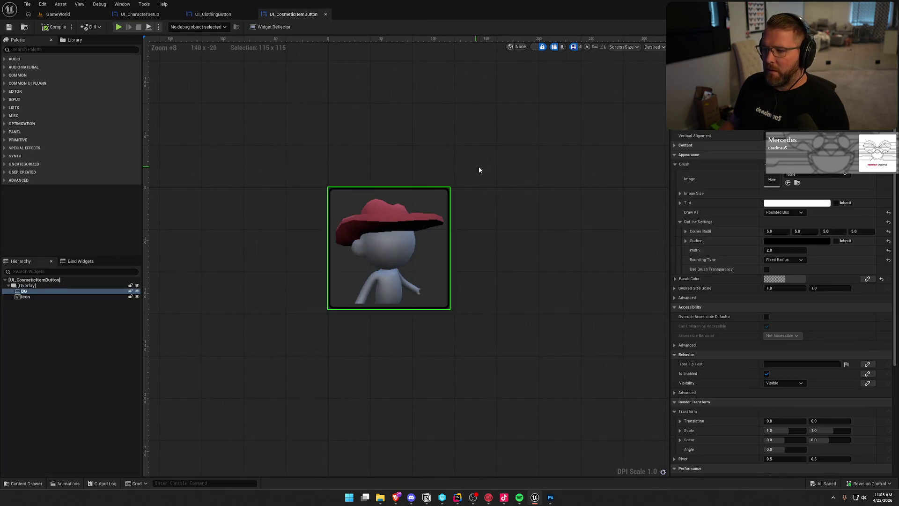
- Add CosmeticSelect as an image inside the Overlay, filling both width and height
click(26, 285)
key(ctrl+space)
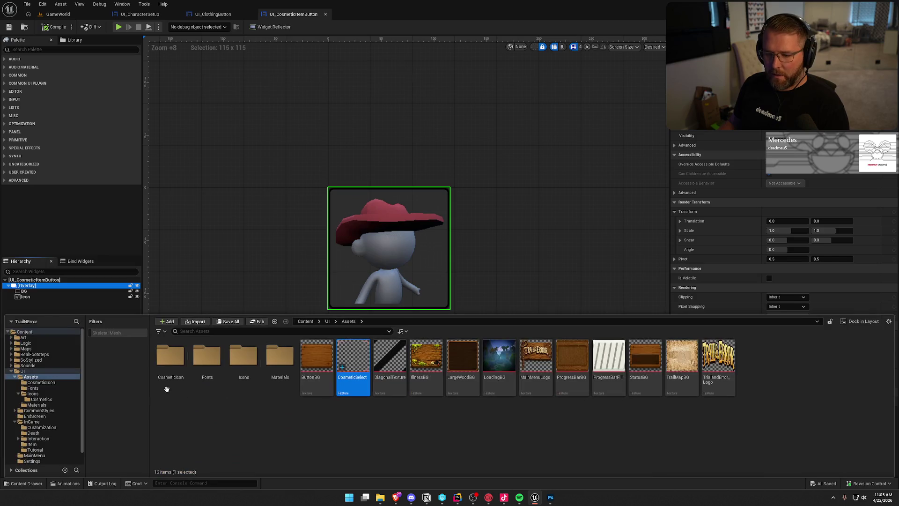
right_click(354, 359)
drag(354, 359, 38, 286)
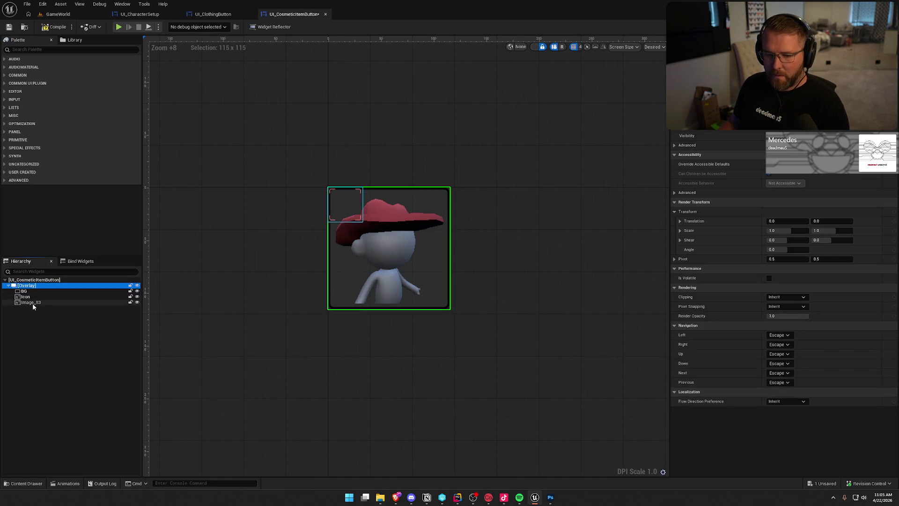
click(33, 302)
click(802, 126)
click(802, 135)
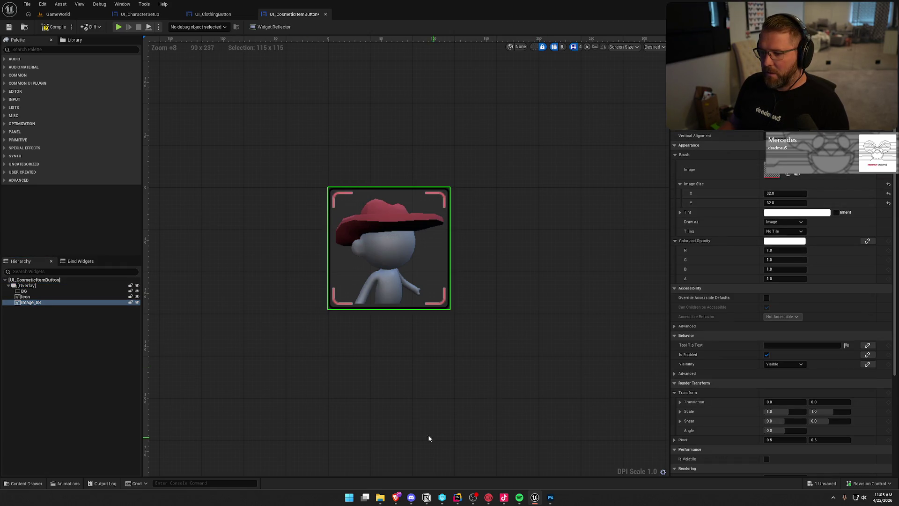
scroll(469, 349, down, 8)
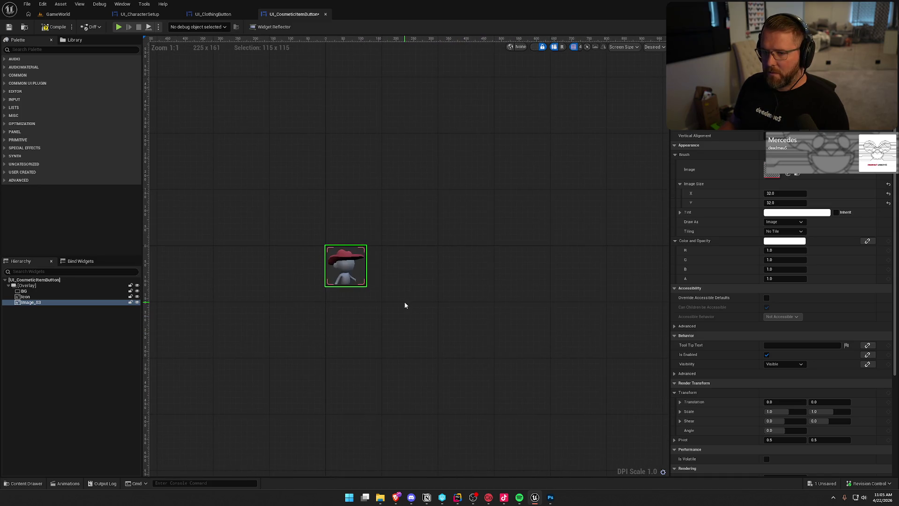
click(405, 331)
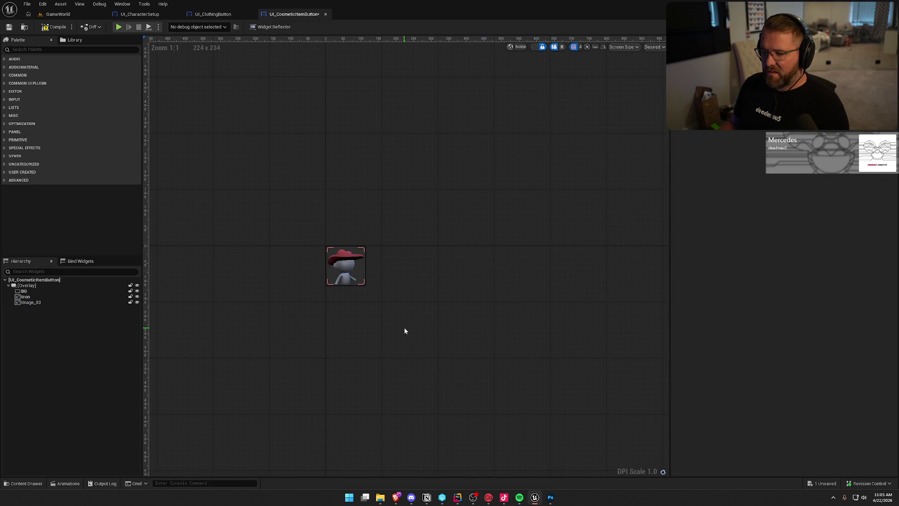
- Rename Image_83 to 'Select'
click(39, 302)
key(F2)
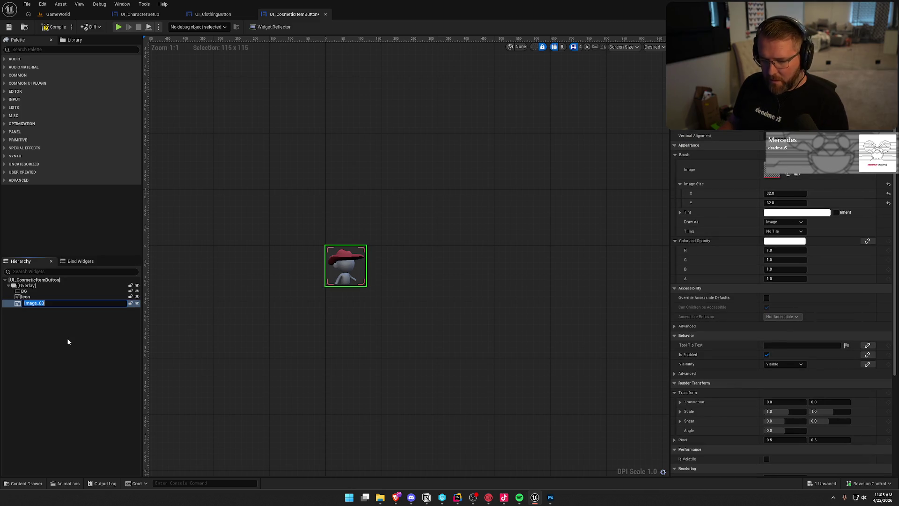
text(Selec)
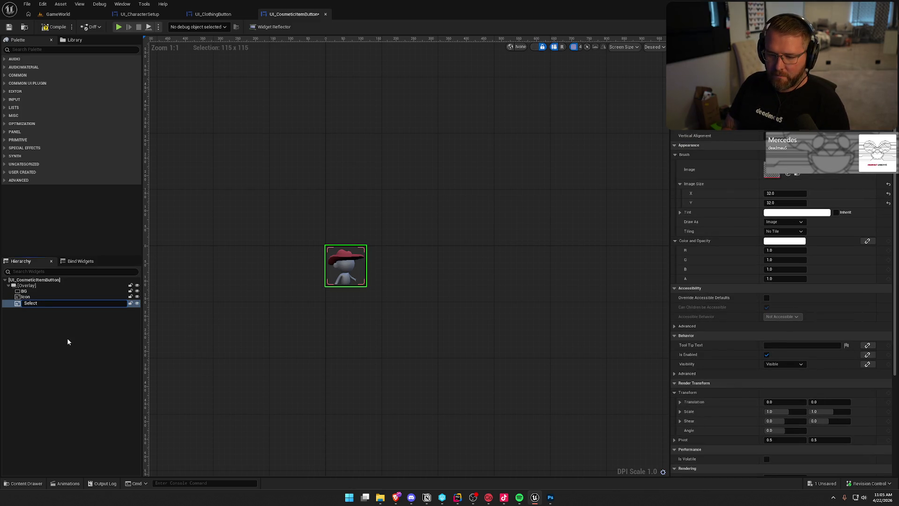
text(t)
key(Return)
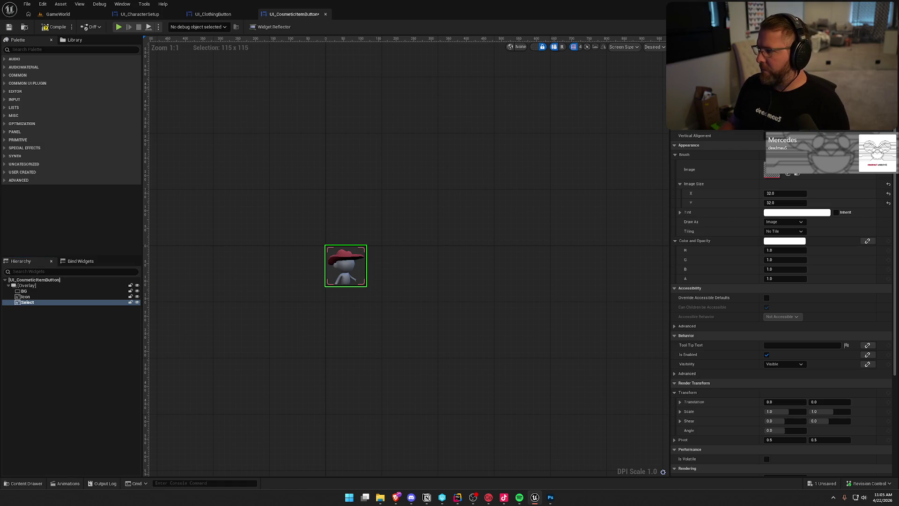
- Drag Select above BG so it becomes the Overlay's first child, then reselect it
drag(31, 304, 29, 293)
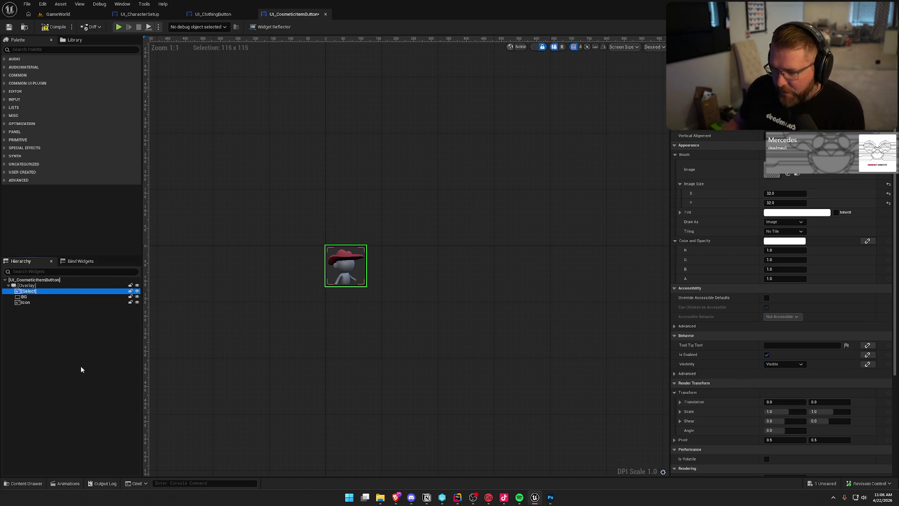
click(401, 259)
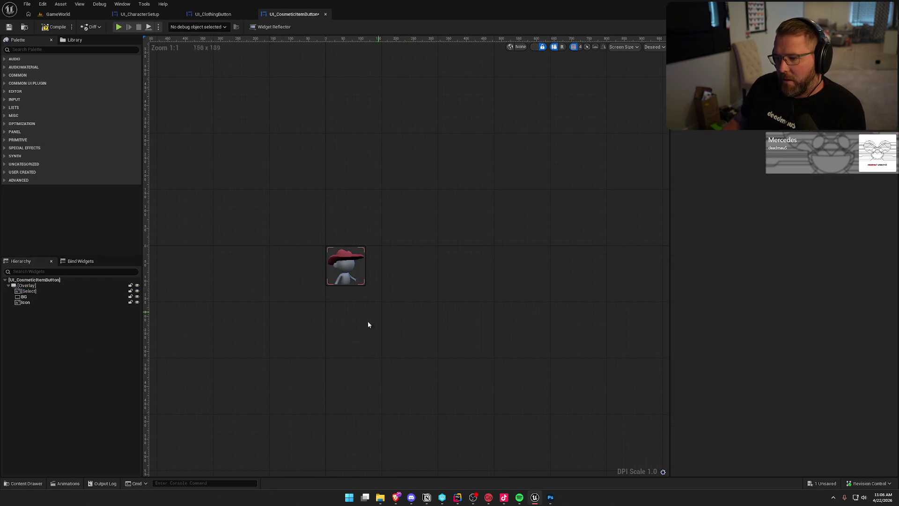
scroll(337, 304, up, 3)
scroll(363, 328, down, 4)
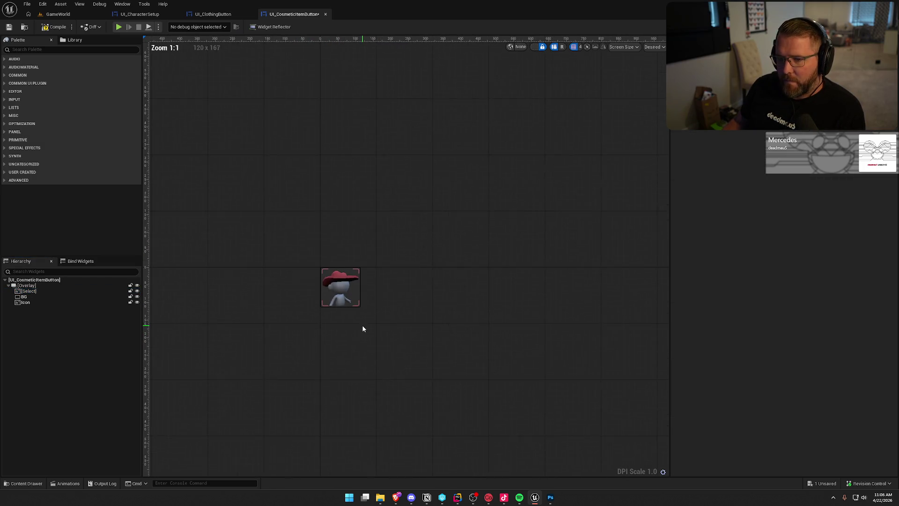
scroll(398, 315, up, 2)
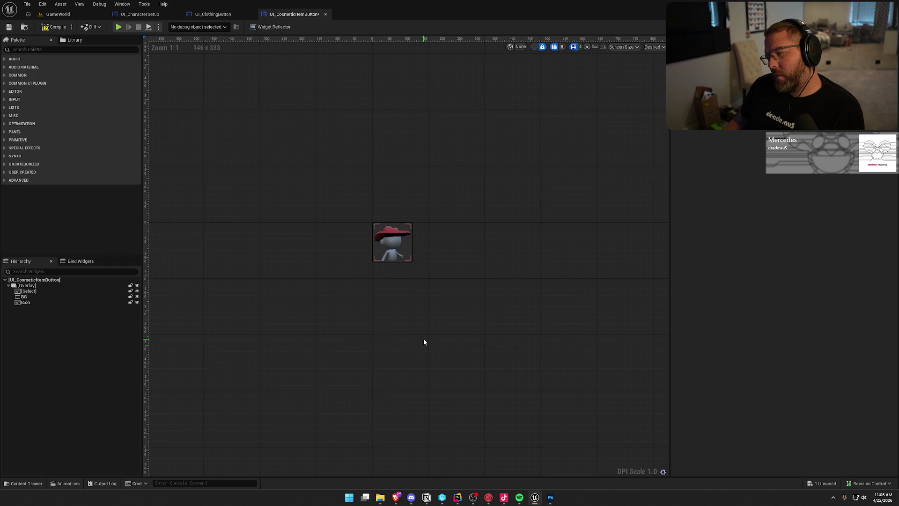
click(29, 291)
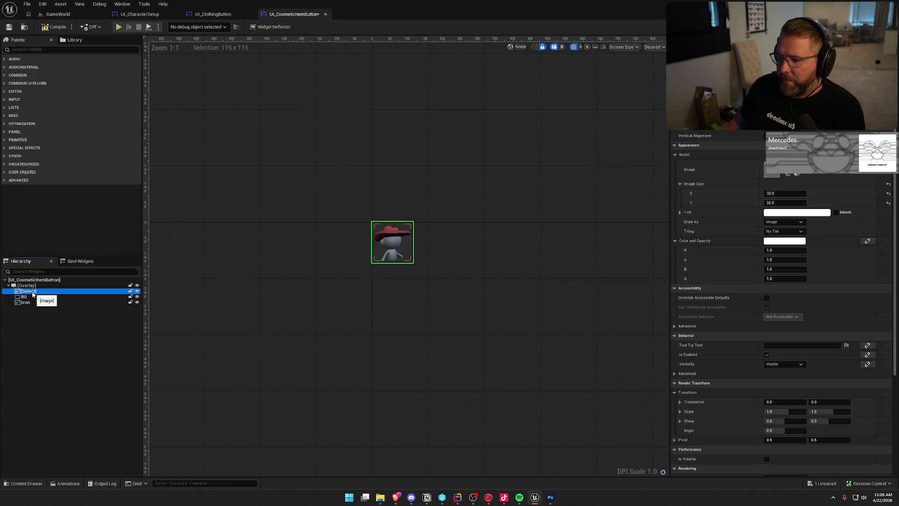
key(F2)
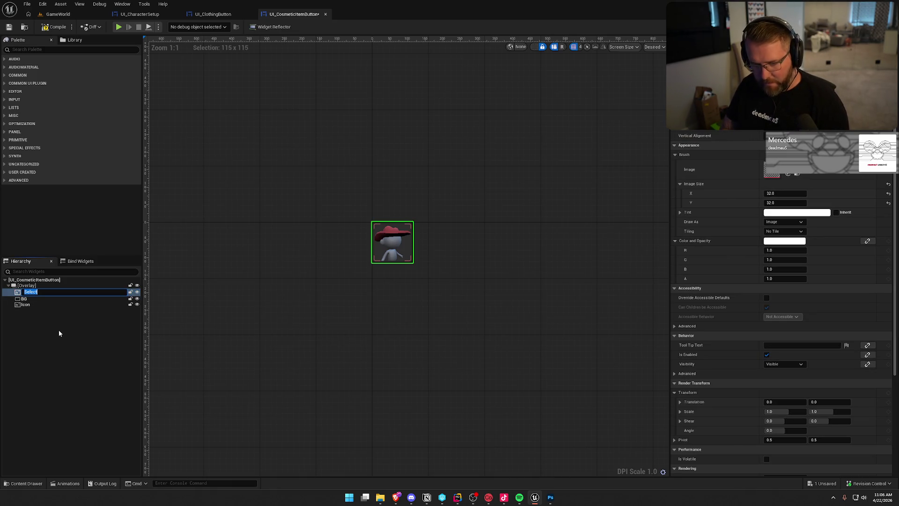
click(58, 329)
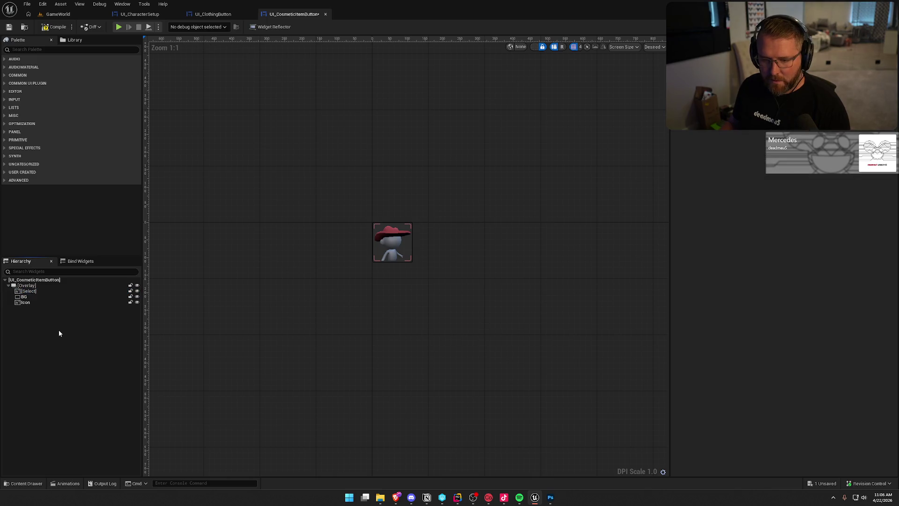
click(53, 291)
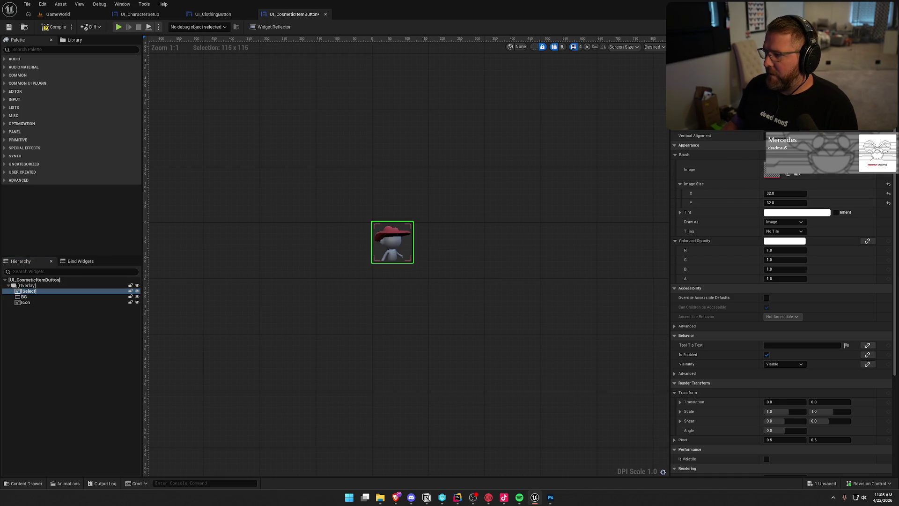
- Keep Select at 115 × 115 and resize the BG border to 95 × 95
key(Return)
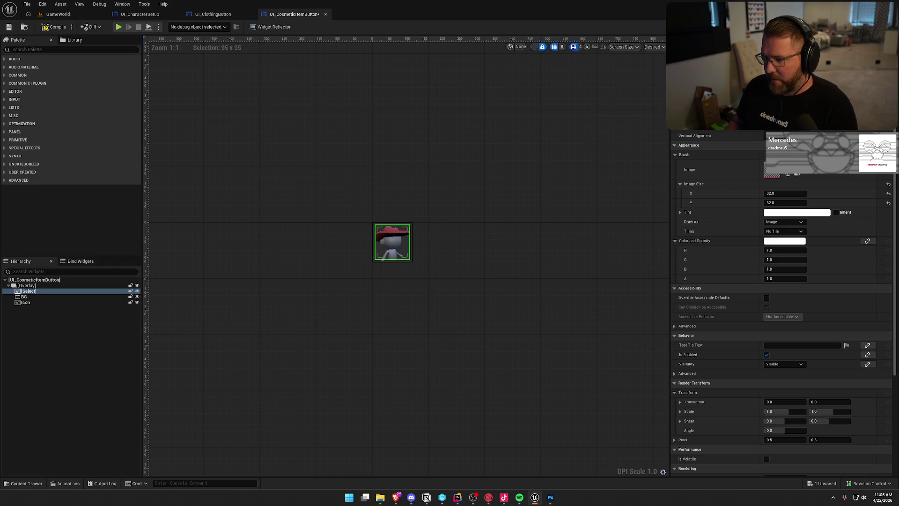
key(ctrl+z)
click(22, 297)
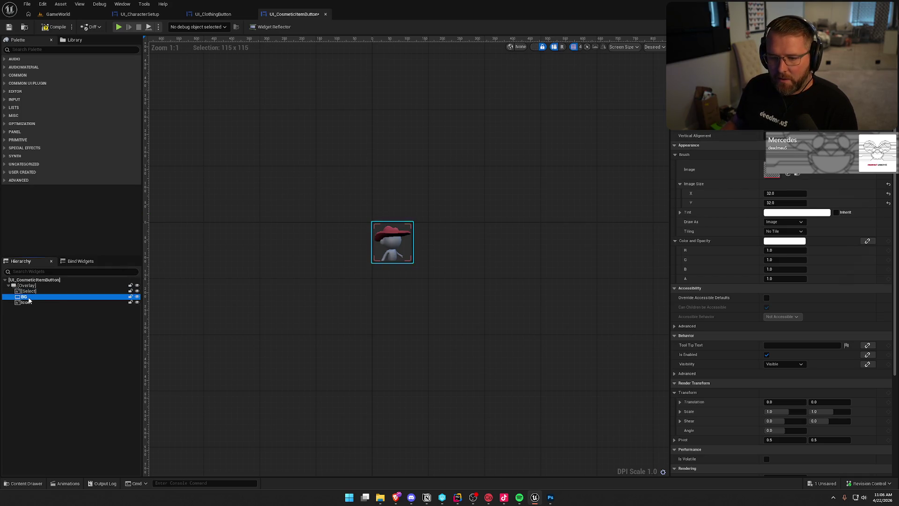
shift+click(30, 302)
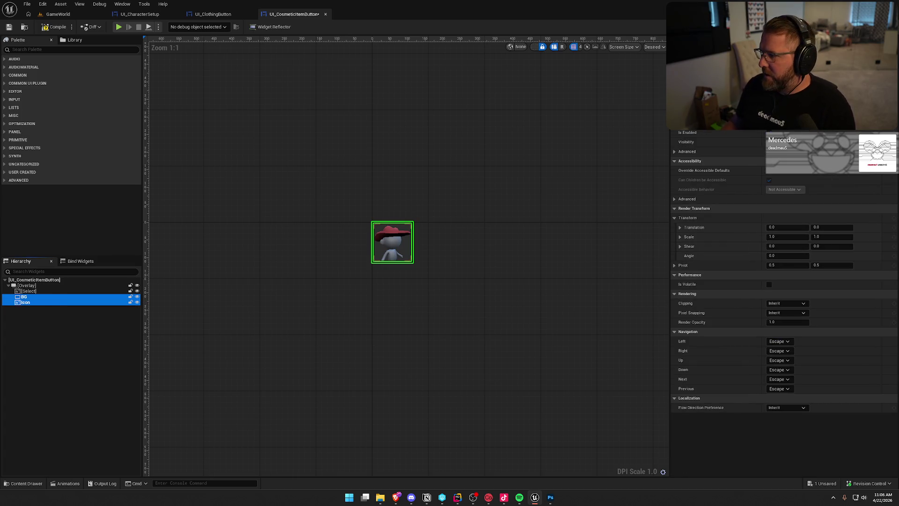
click(26, 302)
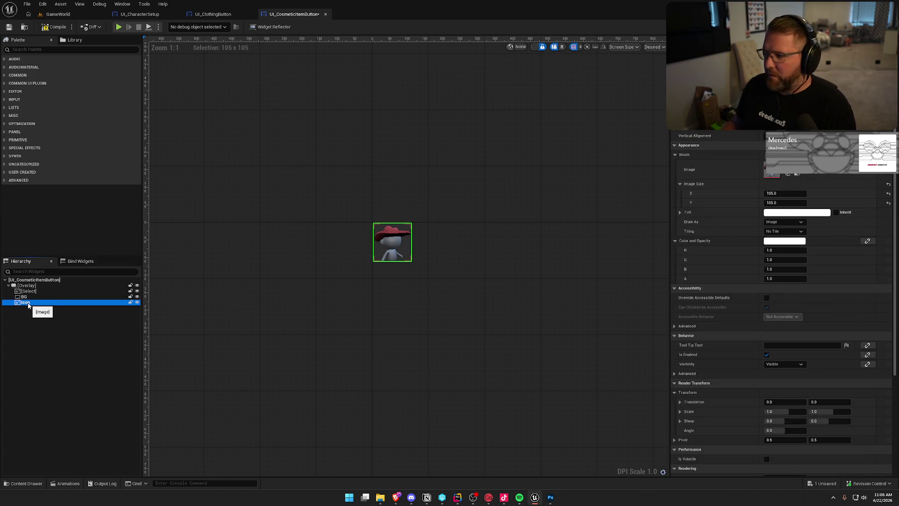
click(25, 296)
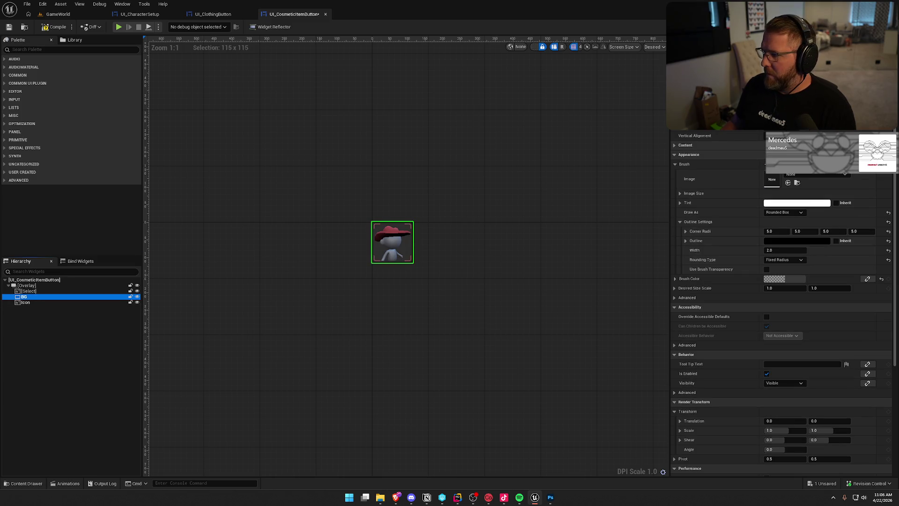
key(Return)
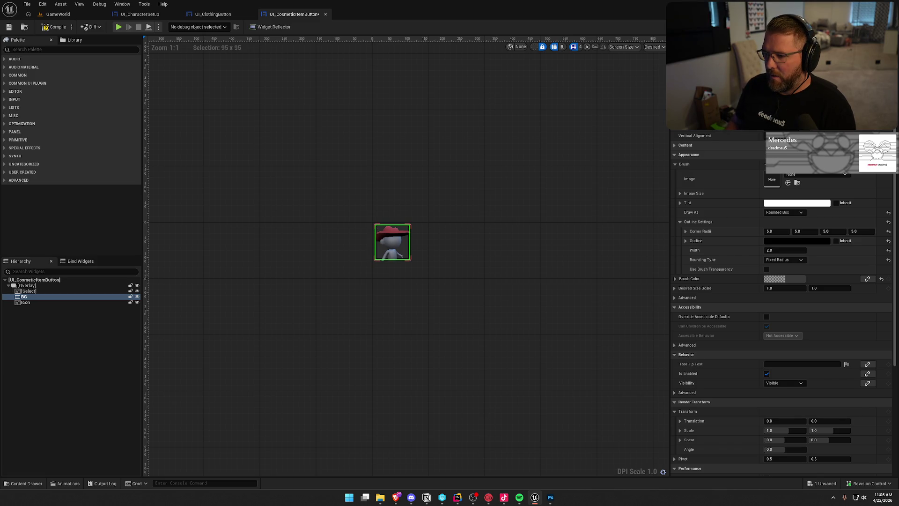
- Check the Icon widget, then save the UI_CosmeticItemButton blueprint
click(509, 257)
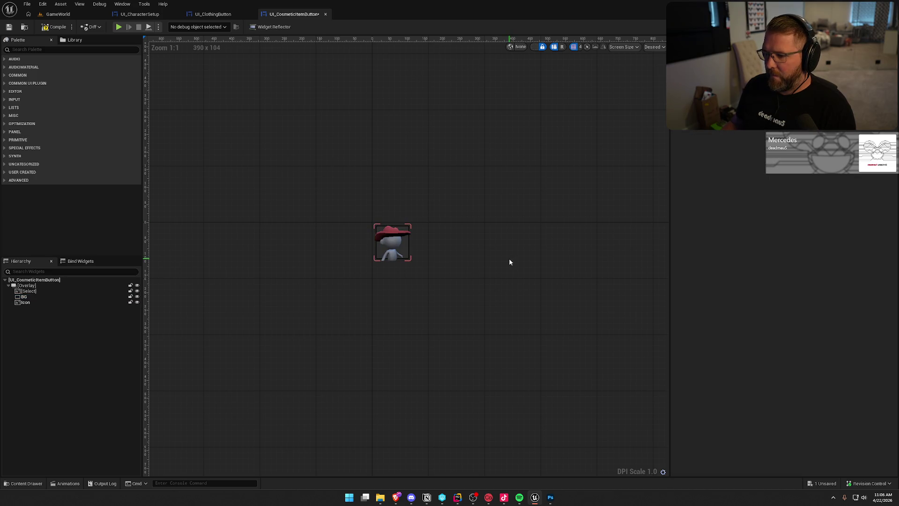
click(40, 300)
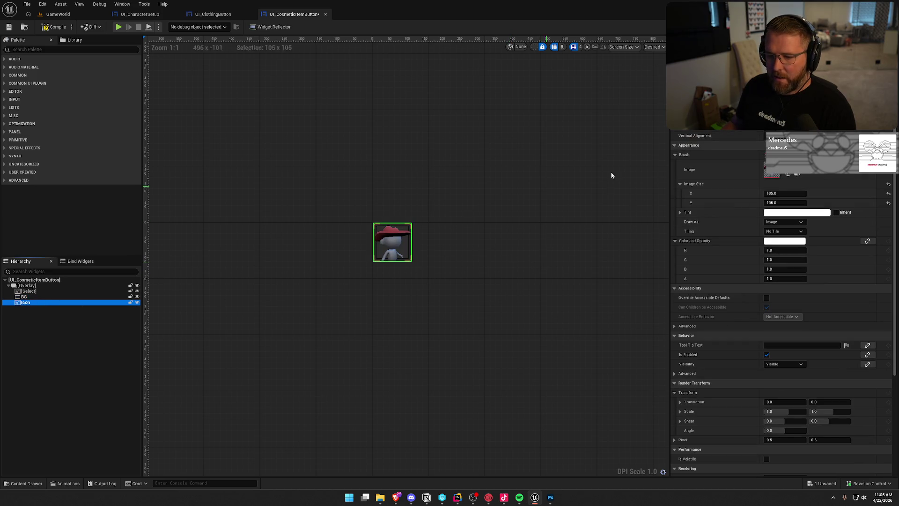
drag(392, 242, 395, 246)
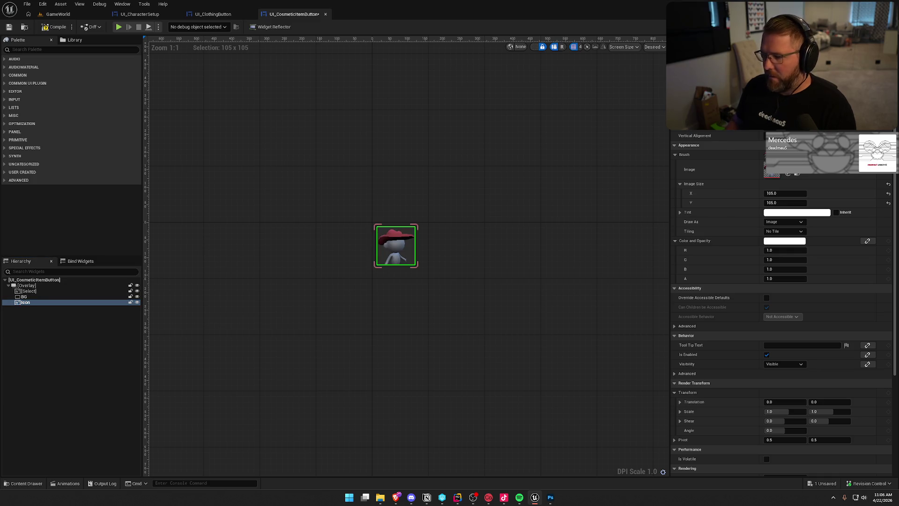
click(435, 321)
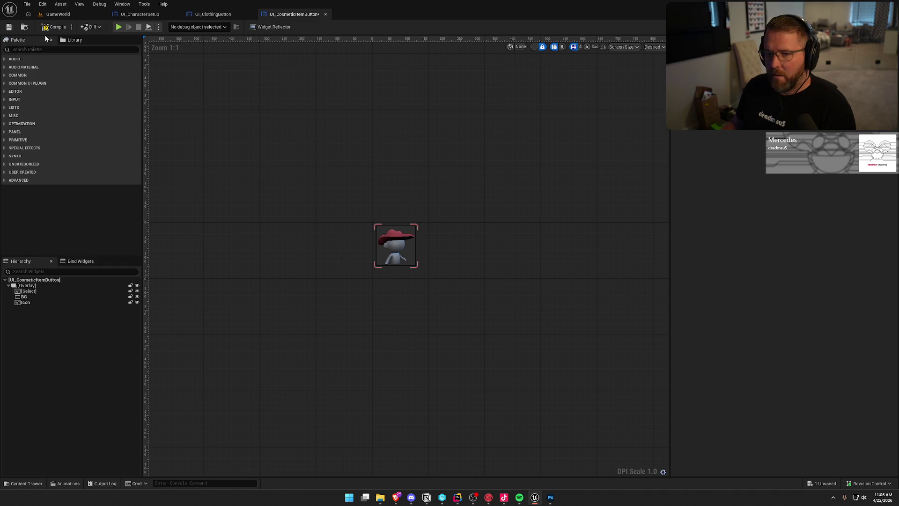
key(ctrl+shift+s)
click(458, 326)
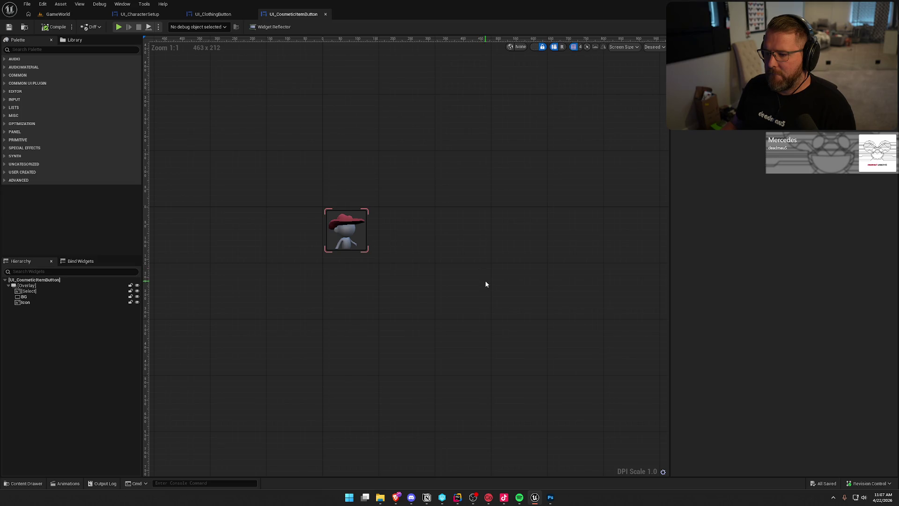
- With the Select image selected, add a new widget animation named PingPongSelect
click(29, 291)
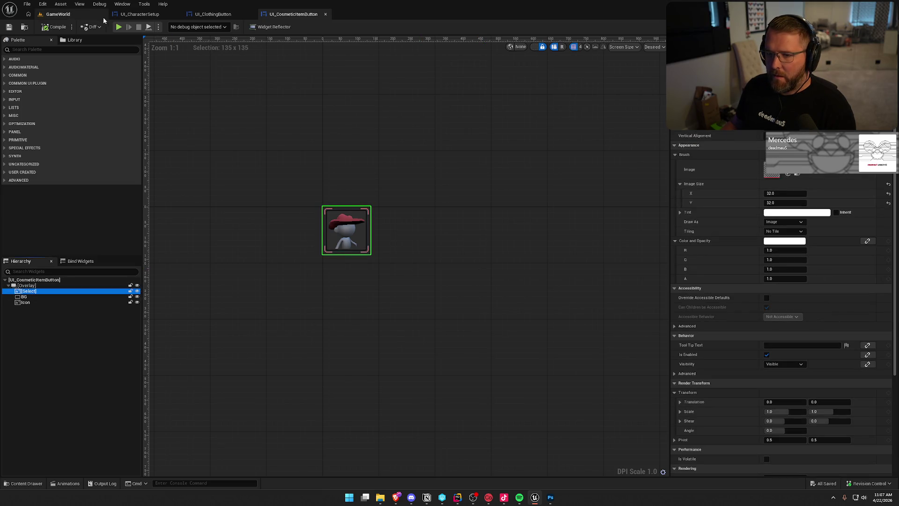
click(122, 4)
click(133, 57)
click(162, 331)
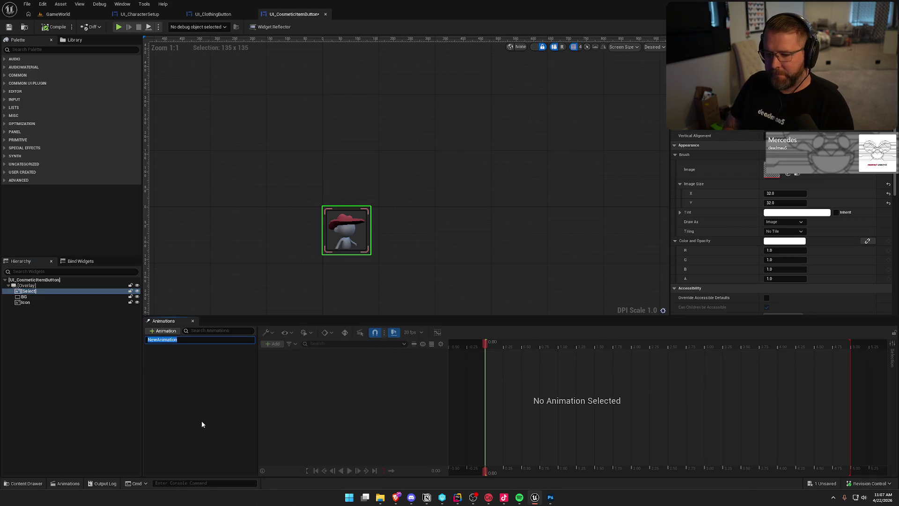
text(PingPongSel)
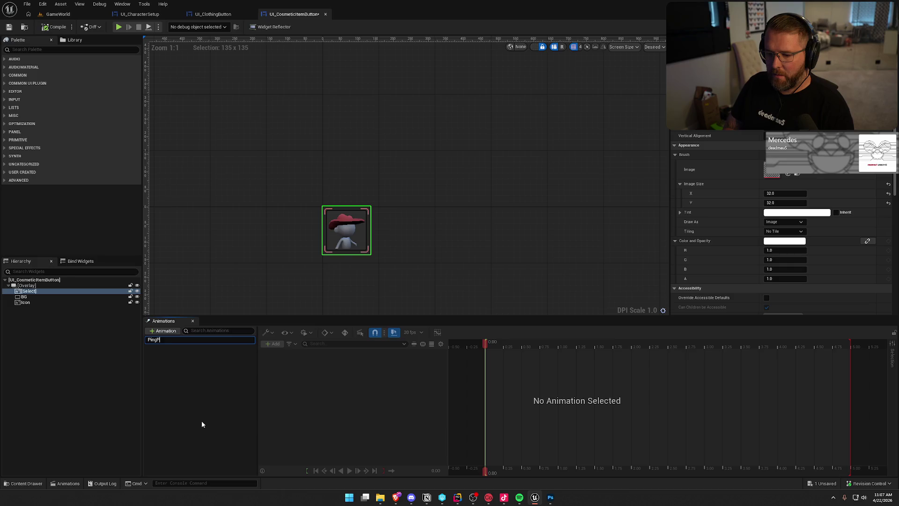
text(ect)
key(Return)
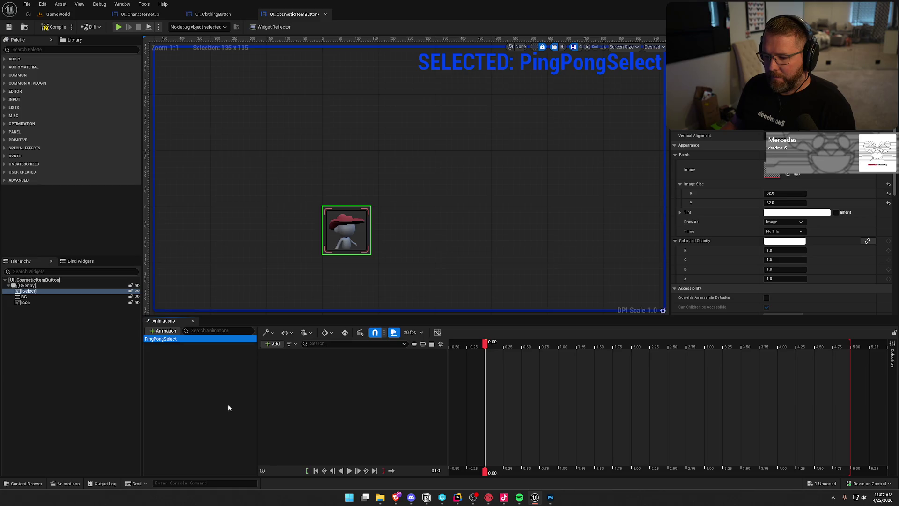
- Rename the PingPongSelect animation to PulseSelect
key(F2)
key(Home)
key(Delete)
key(Delete)
key(Delete)
key(Delete)
key(Delete)
key(Delete)
text(Pulse)
key(Return)
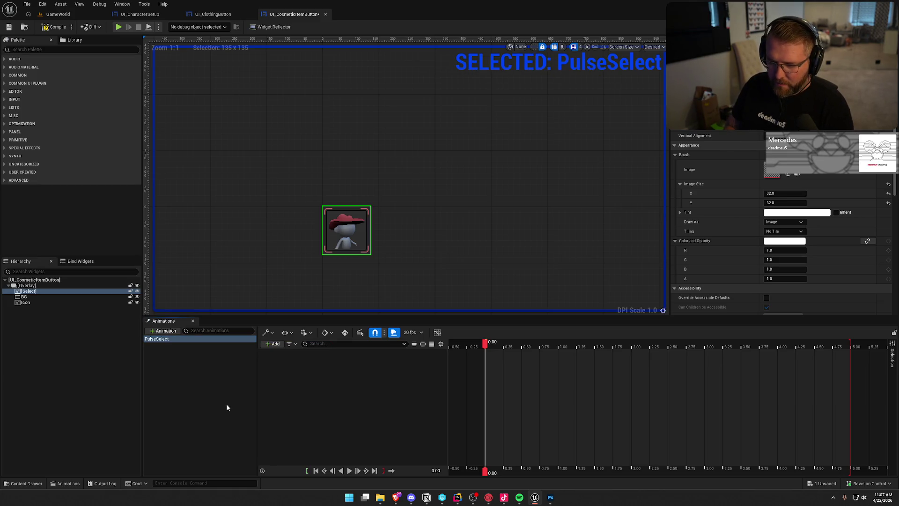
- Add a Transform track for Select in PulseSelect, keeping only the Scale sub-track
click(273, 343)
click(297, 363)
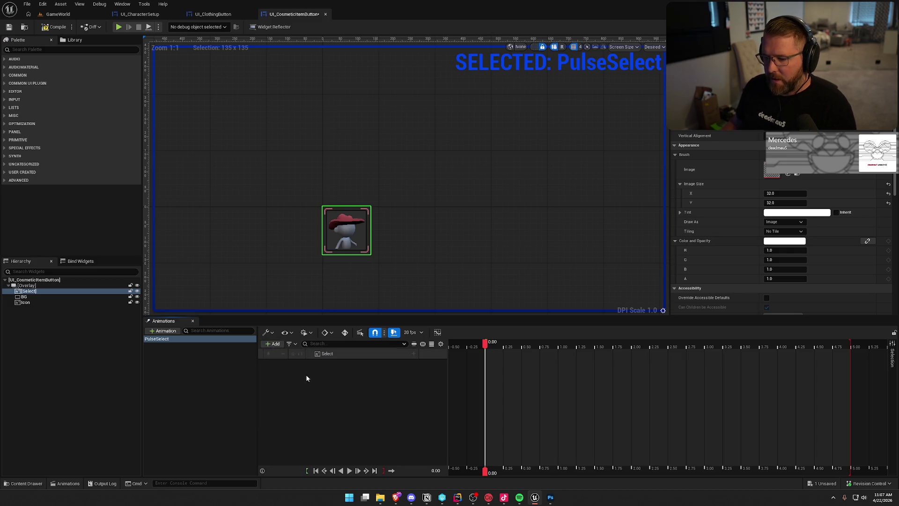
click(414, 354)
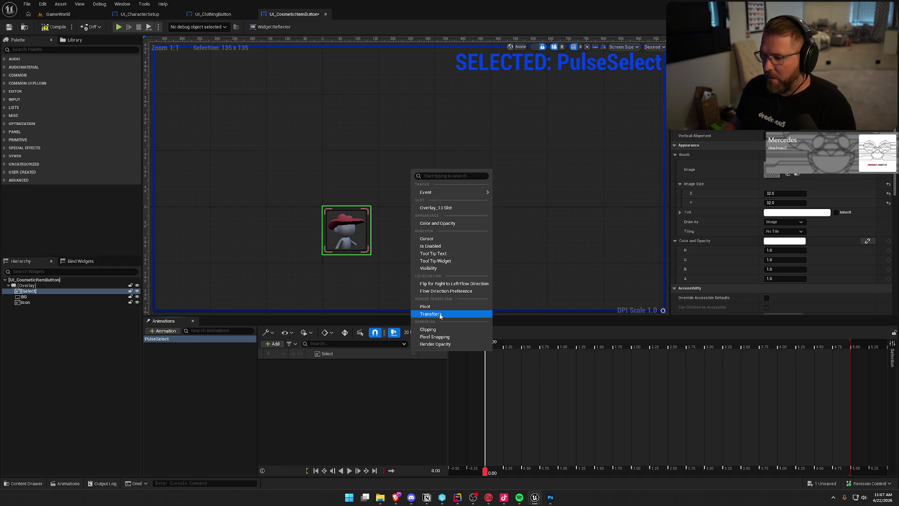
click(440, 314)
click(315, 364)
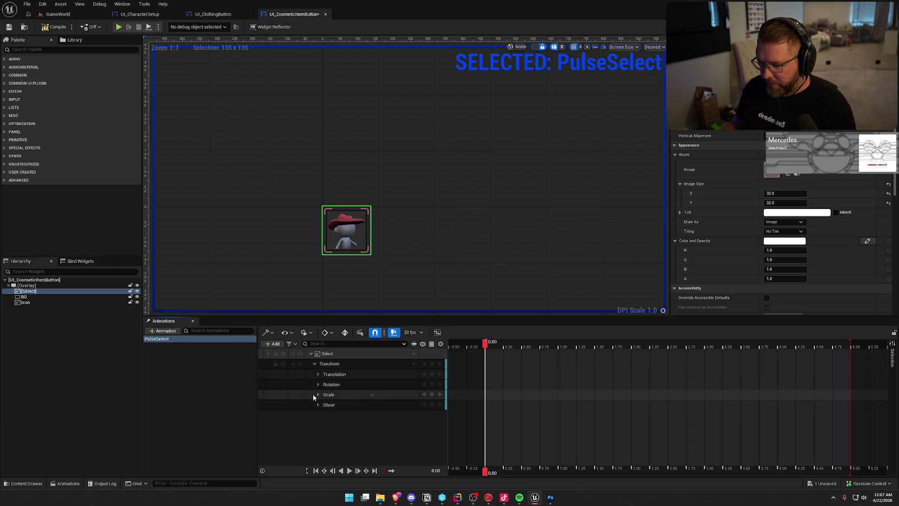
click(335, 375)
key(Delete)
click(337, 377)
key(Delete)
click(336, 384)
key(Delete)
click(318, 373)
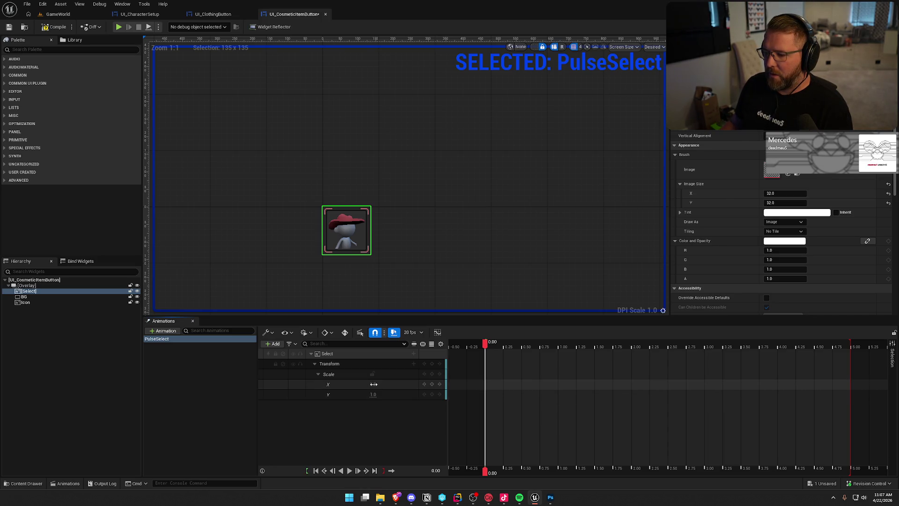
- Key Scale X and Y to 1.1 at 0.15 seconds, then preview with looping off
click(492, 345)
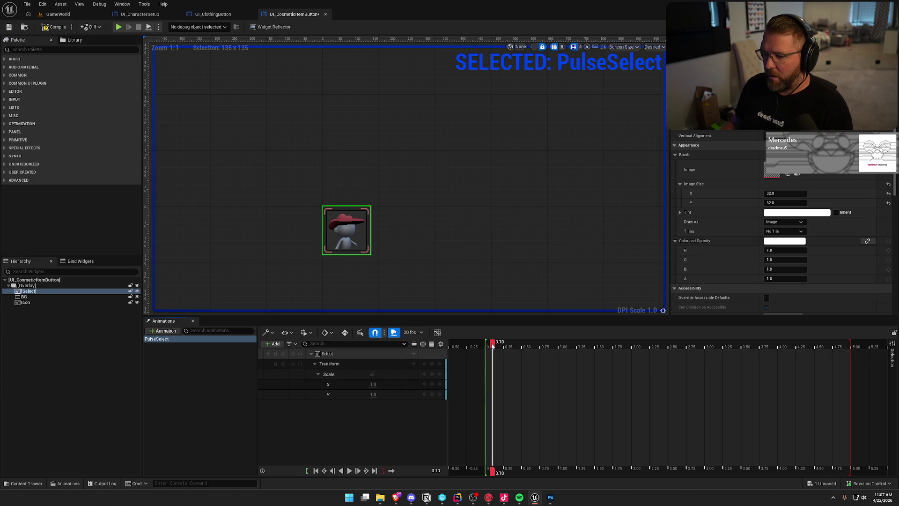
drag(494, 345, 497, 345)
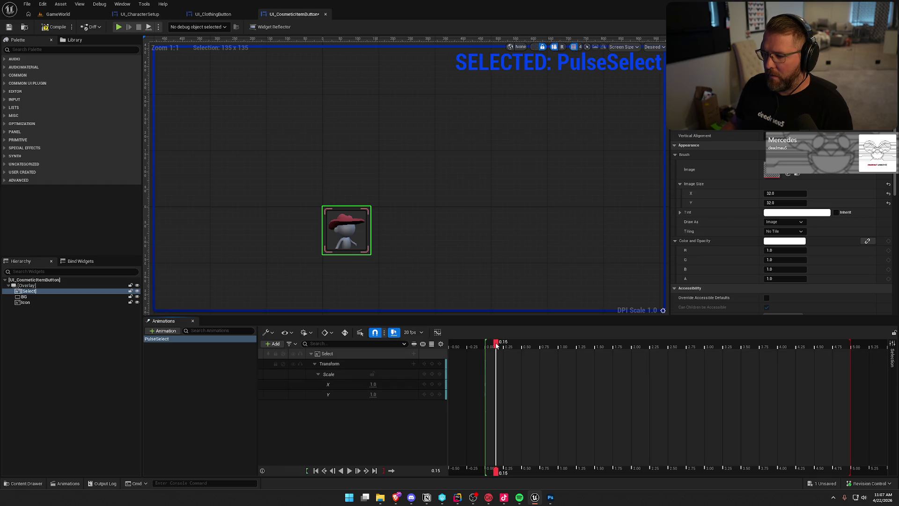
click(373, 383)
text(.1)
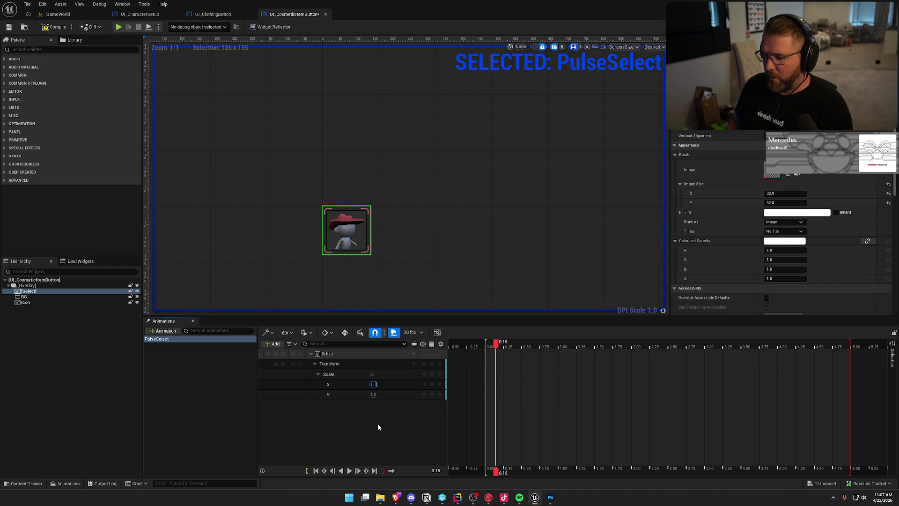
key(Return)
key(Return)
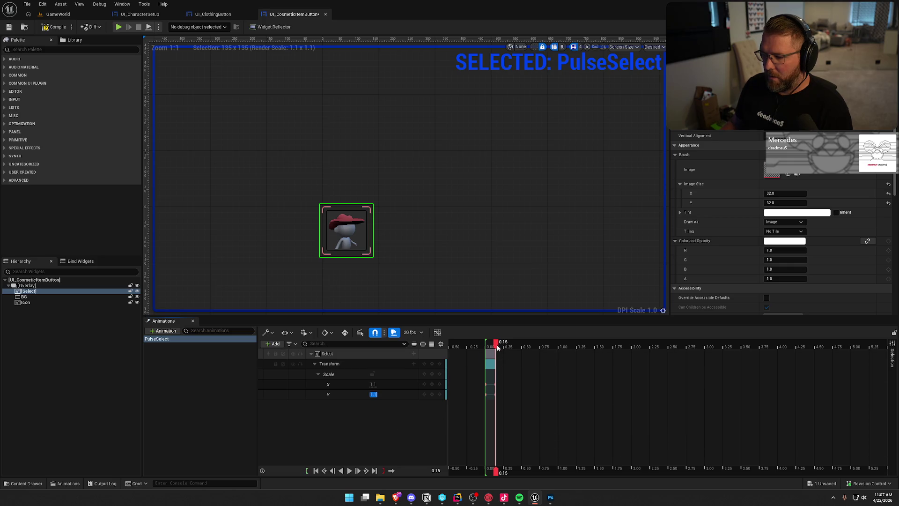
click(394, 425)
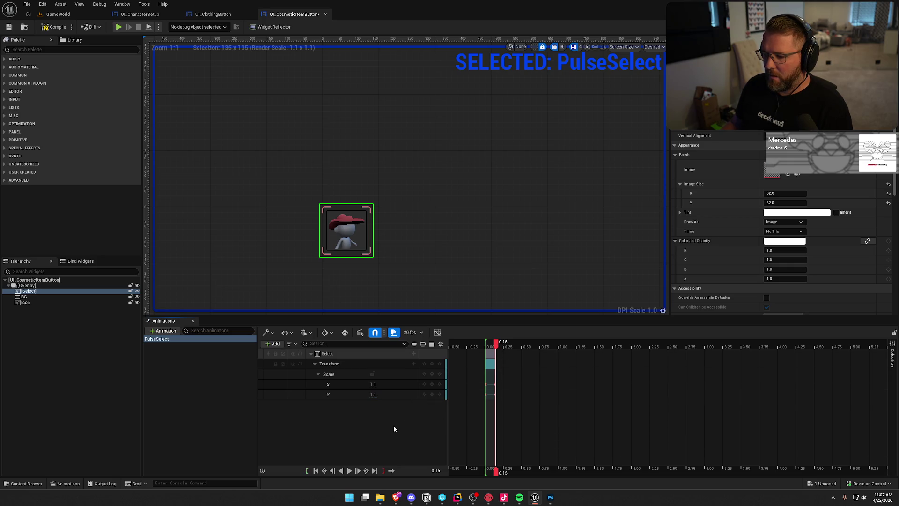
click(349, 470)
click(391, 470)
- Replay and scrub the PulseSelect preview to review the 1.1 pulse
click(349, 470)
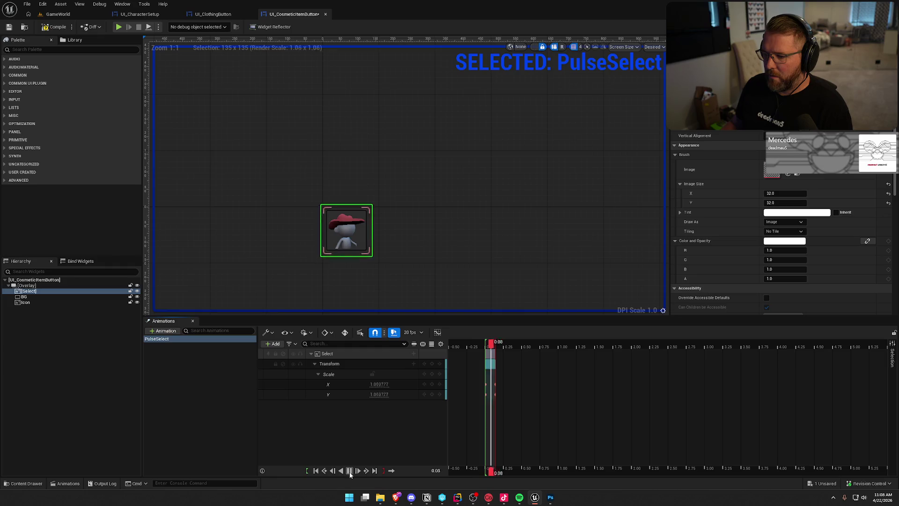
click(349, 470)
click(349, 470)
click(350, 472)
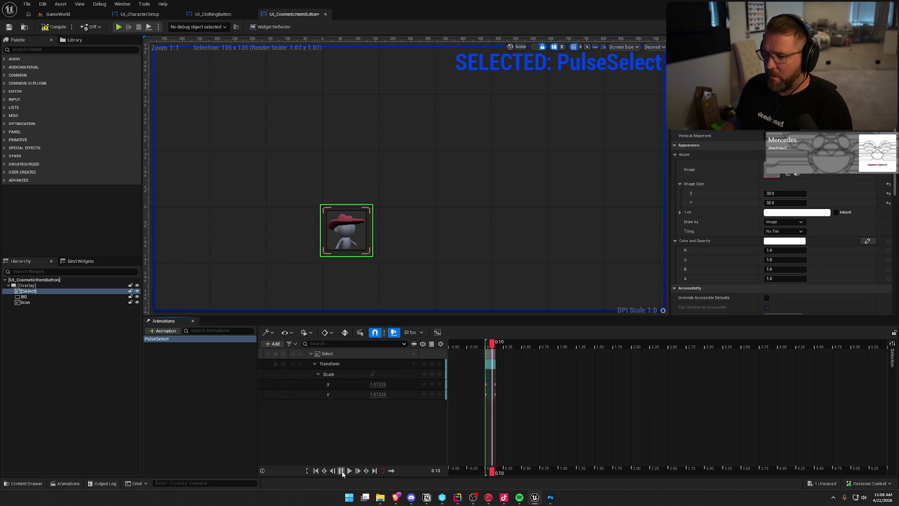
click(350, 470)
- At the 0.15 key, change Scale X and Y to 1.05 and deselect the animation
key(space)
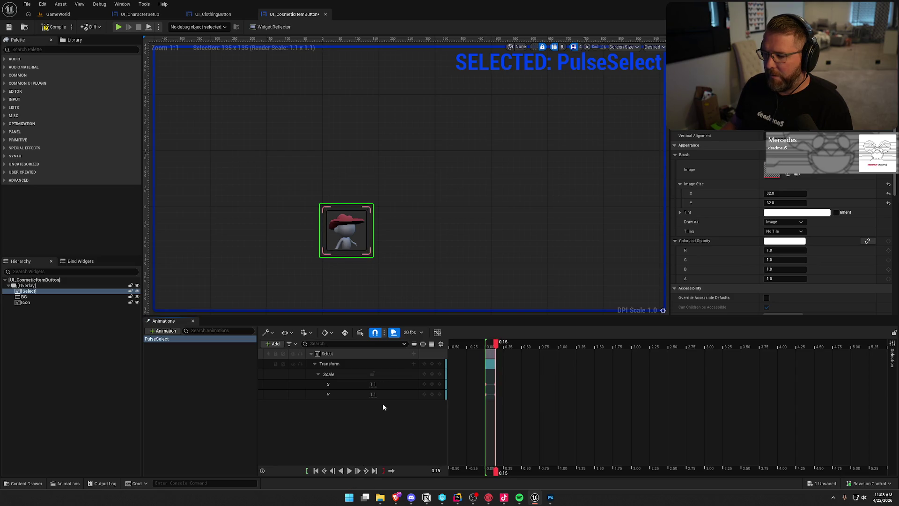
text(1.05)
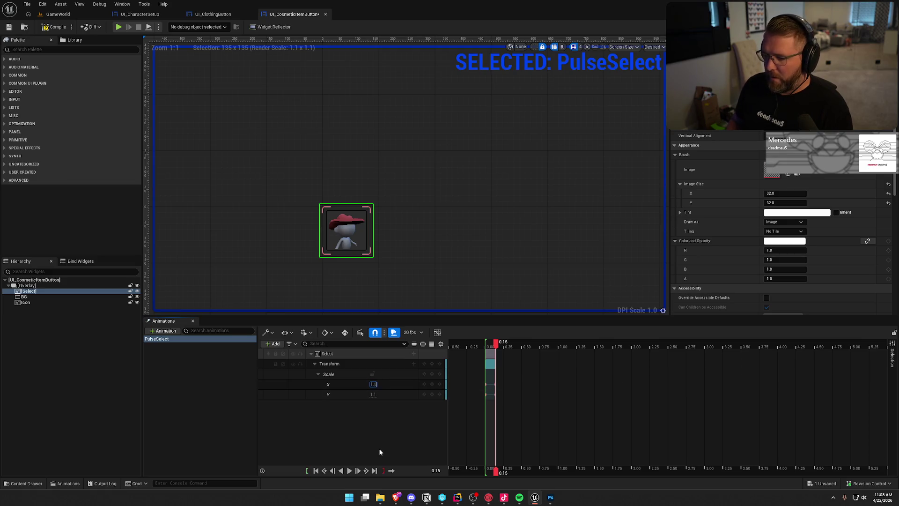
key(Tab)
text(1.05)
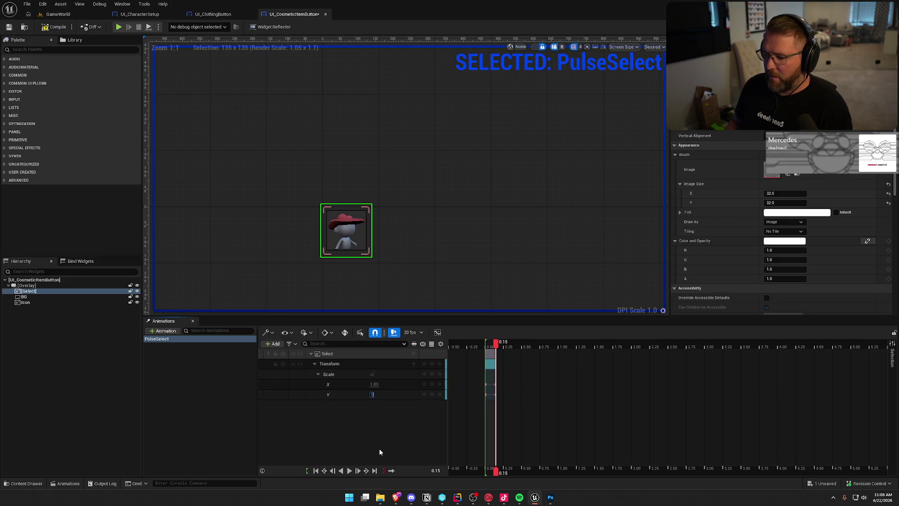
key(Return)
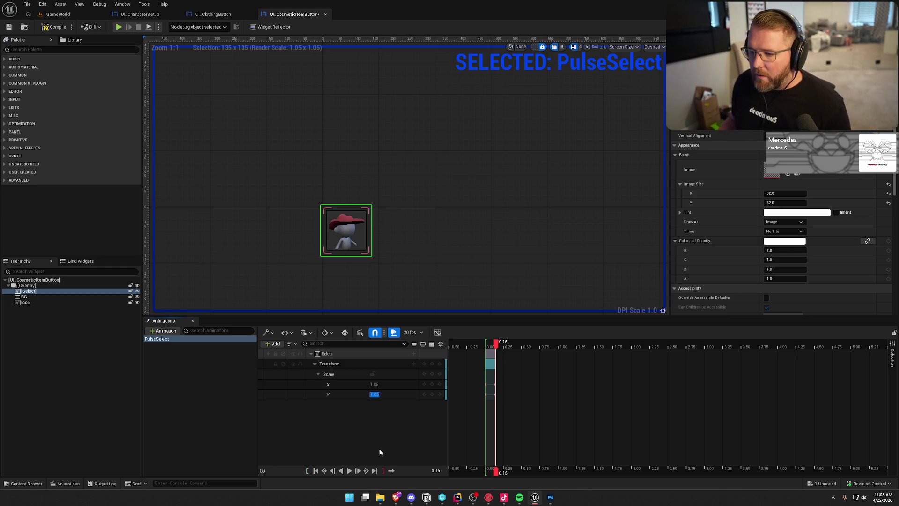
click(372, 425)
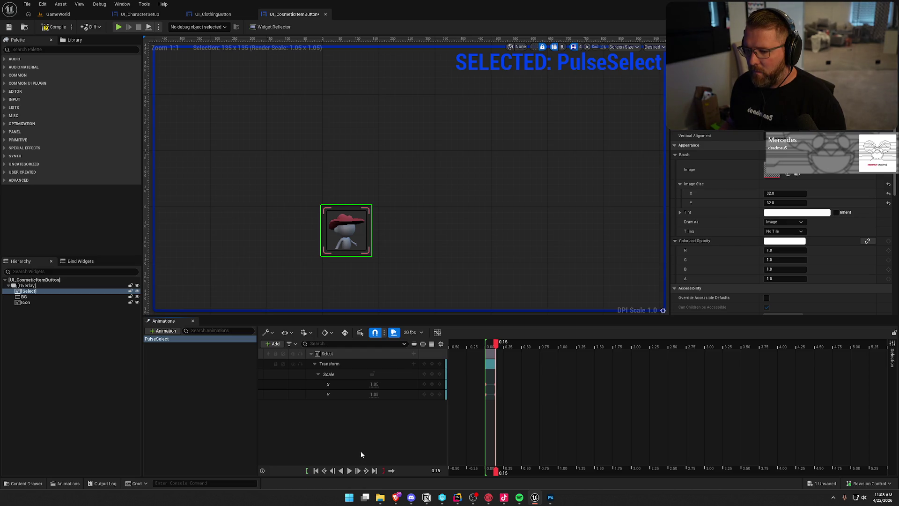
click(260, 397)
click(58, 14)
click(294, 14)
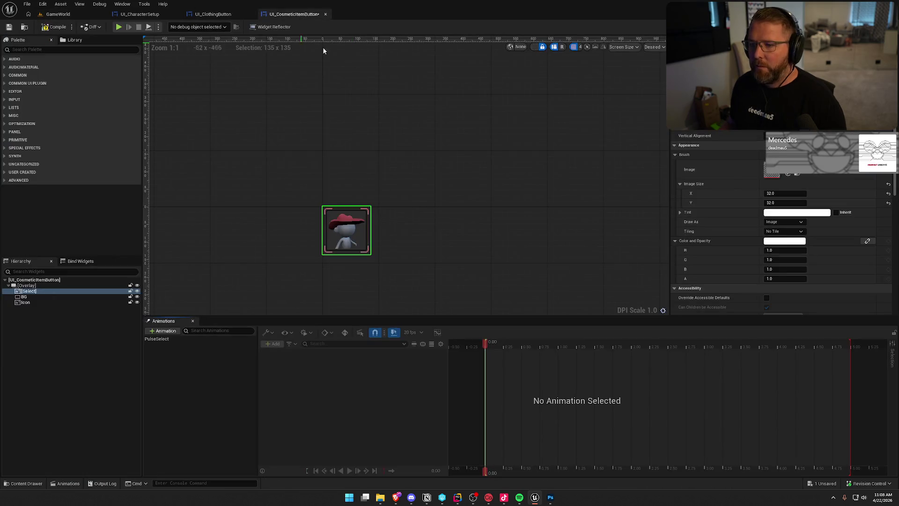
- Compile the widget, make room in the event graph and add an Event Construct node
click(54, 26)
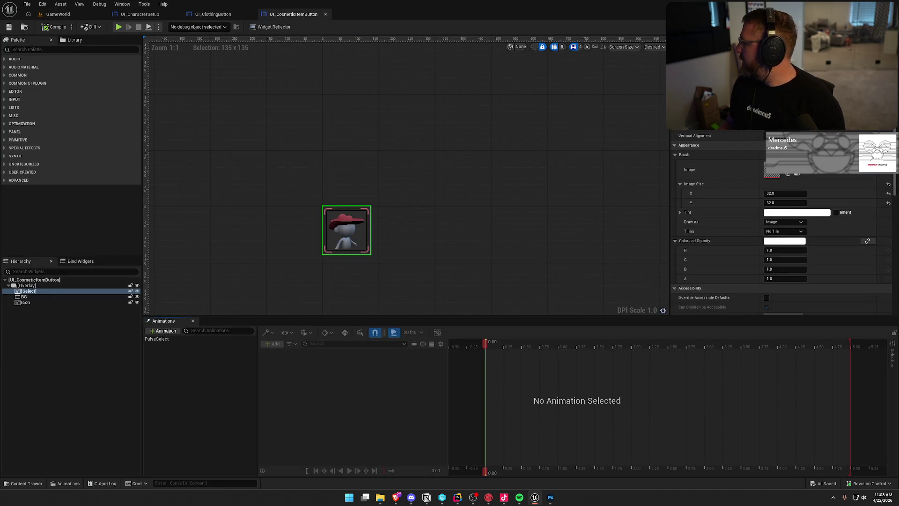
click(882, 26)
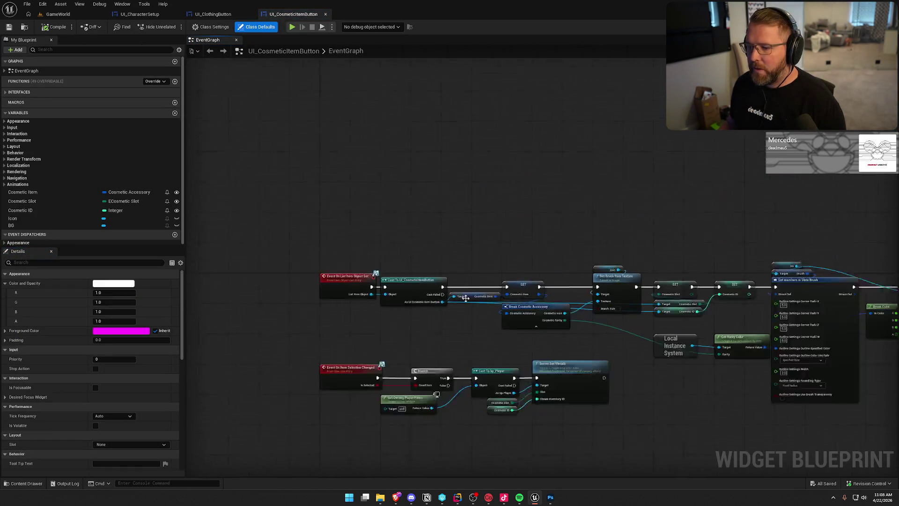
mouse_move(285, 160)
mouse_down()
mouse_move(382, 221)
mouse_move(791, 397)
mouse_up()
scroll(287, 231, up, 3)
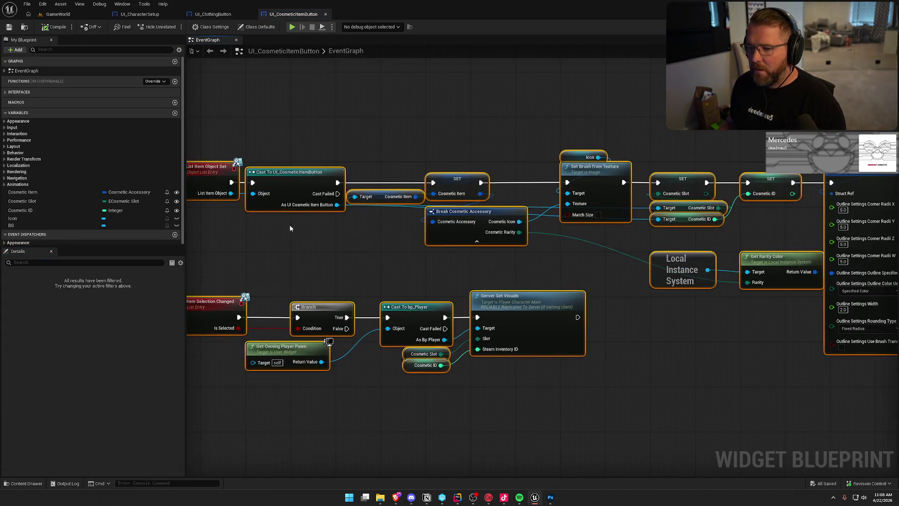
drag(312, 164, 311, 253)
click(333, 184)
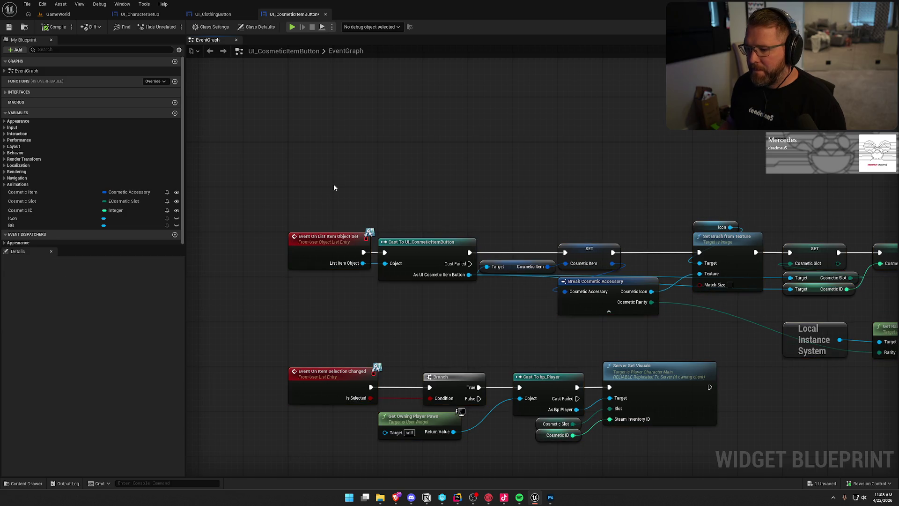
right_click(290, 145)
text(construct)
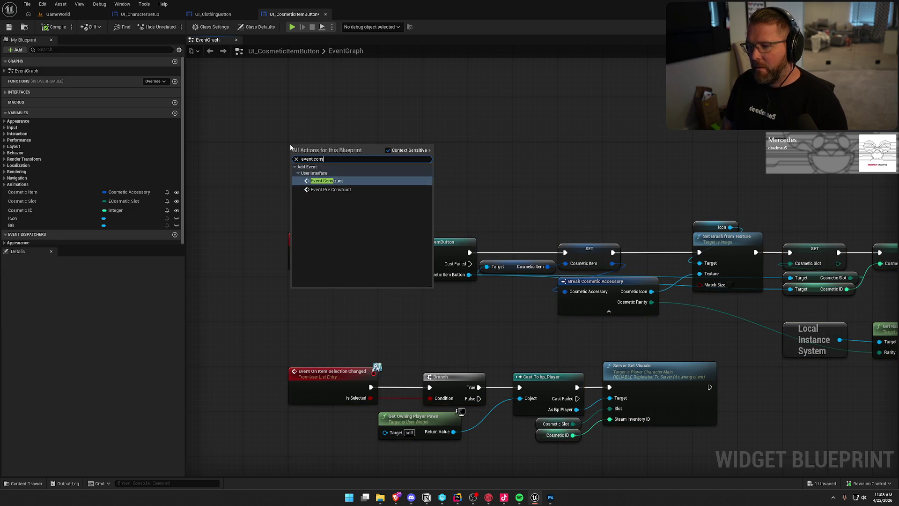
key(Return)
- Add a PulseSelect reference and a Play Animation node, wired from Event Construct
click(4, 184)
mouse_move(23, 191)
mouse_down()
mouse_move(285, 187)
mouse_move(294, 172)
mouse_move(362, 176)
mouse_up()
text(ping)
key(BackSpace)
key(BackSpace)
key(BackSpace)
text(lay)
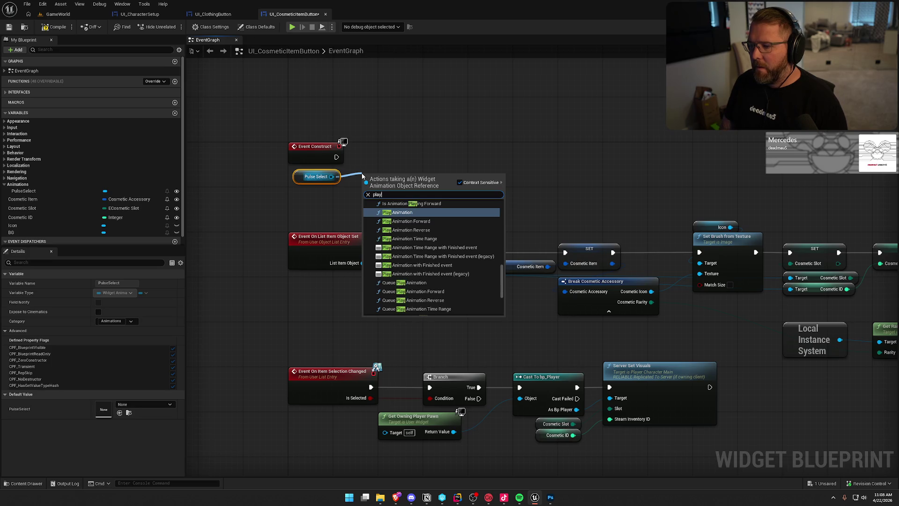
key(Return)
drag(362, 176, 380, 127)
drag(301, 123, 438, 193)
mouse_move(321, 156)
mouse_down()
mouse_move(321, 81)
mouse_move(321, 190)
mouse_move(321, 181)
mouse_up()
click(406, 207)
mouse_move(419, 161)
mouse_down()
mouse_move(419, 172)
mouse_move(336, 181)
mouse_up()
click(340, 253)
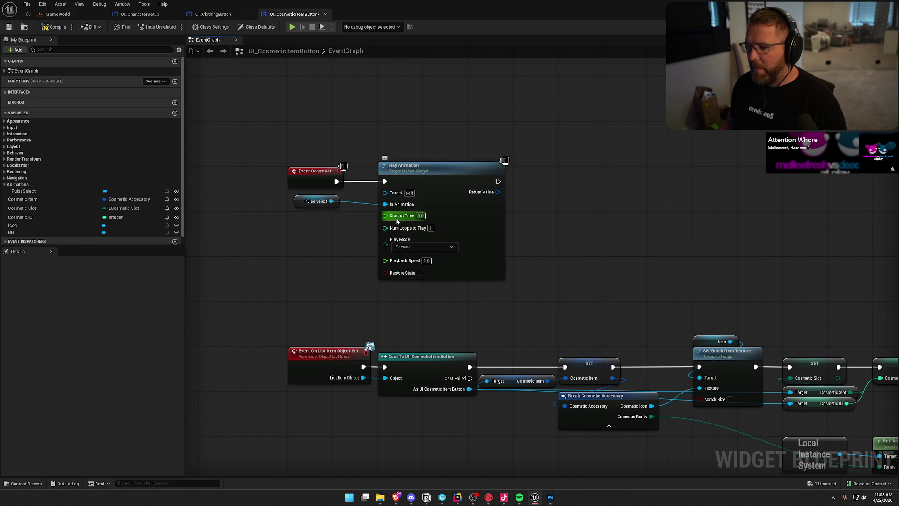
- Set Play Animation's Play Mode to Ping Pong and Num Loops to 0
click(419, 247)
click(404, 270)
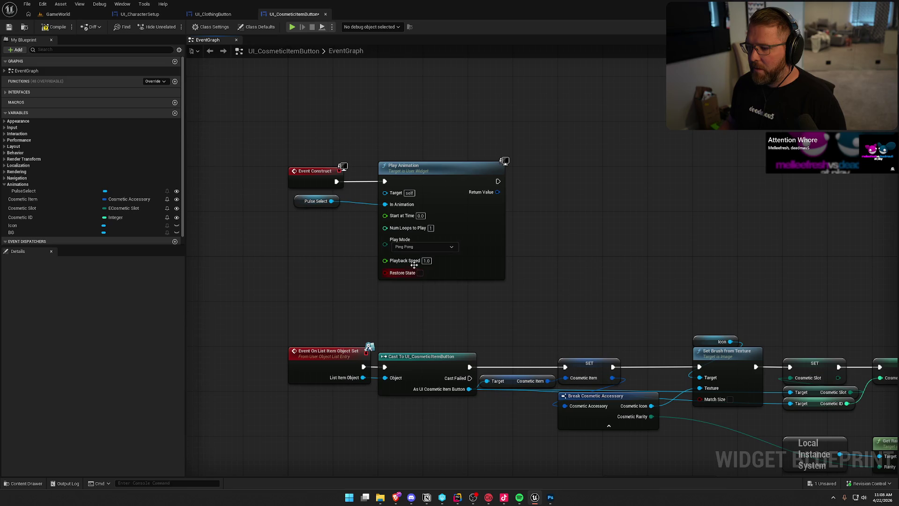
click(430, 228)
text(0)
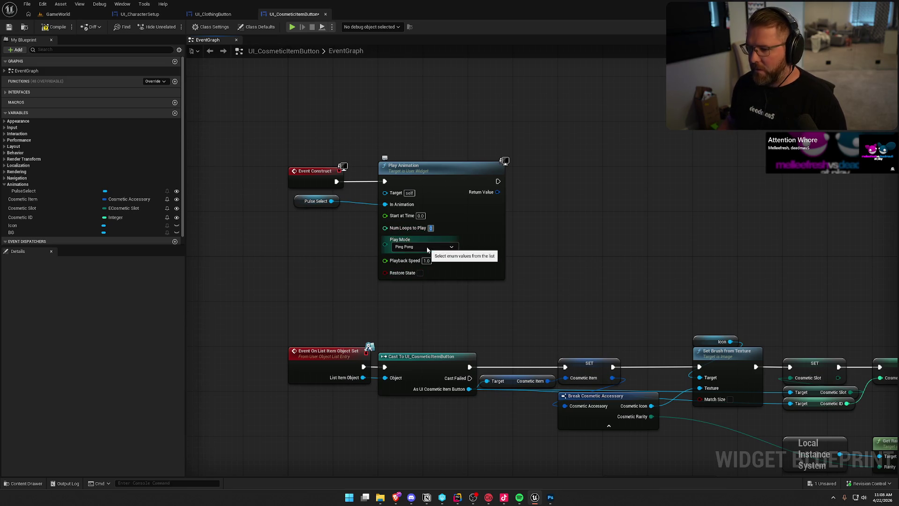
click(360, 282)
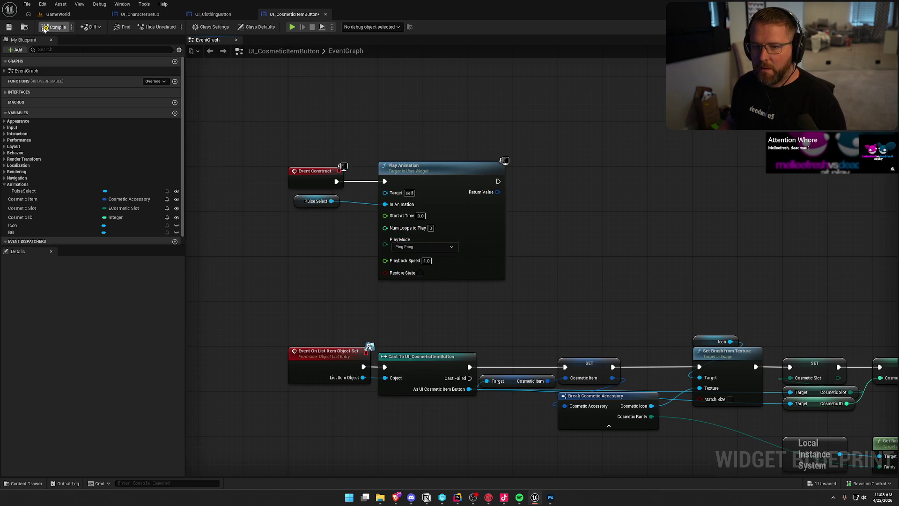
click(58, 14)
- Play in editor, run the character to the chest and press E to open setup
click(193, 26)
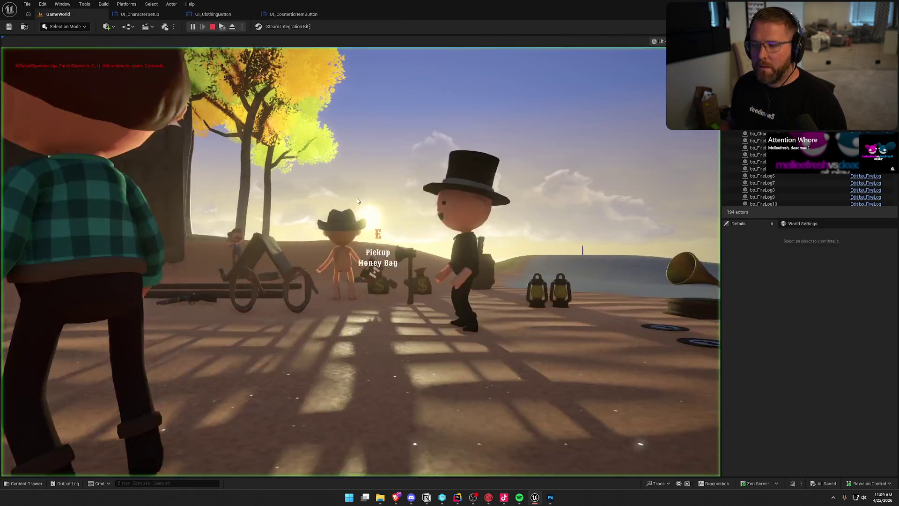
key(shift+w)
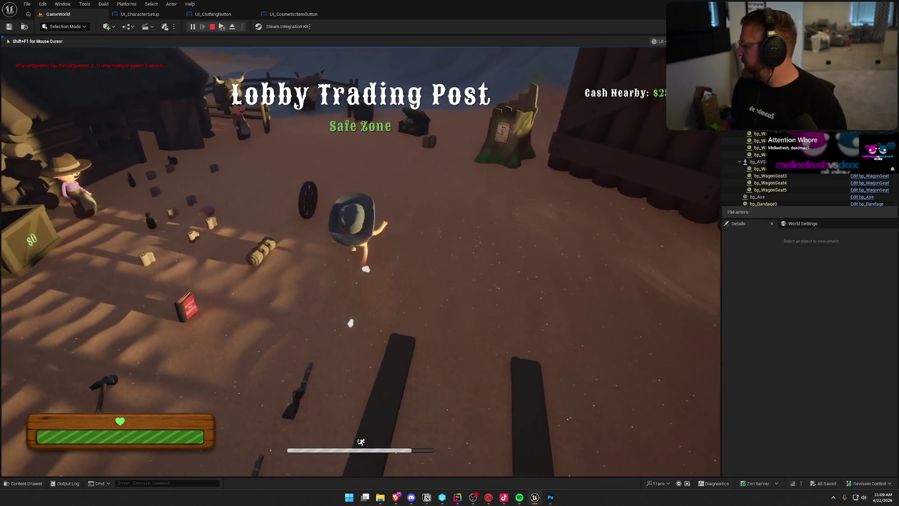
key(e)
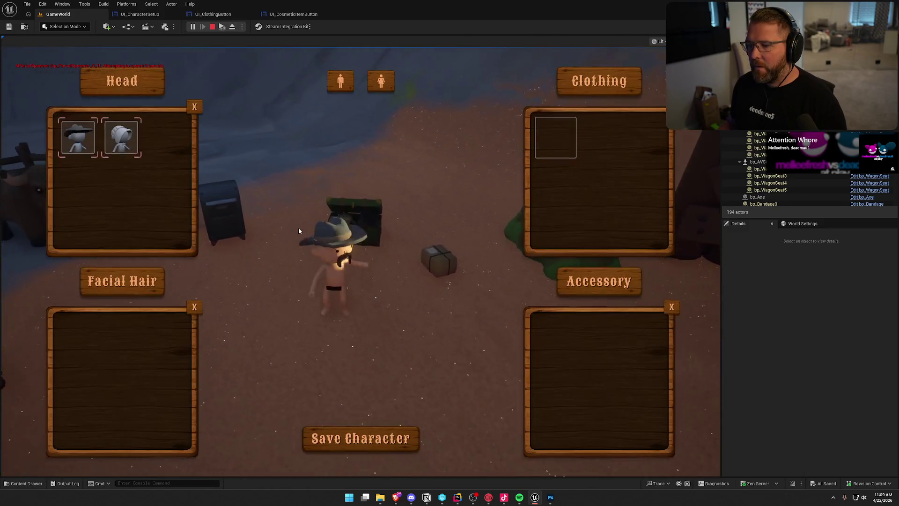
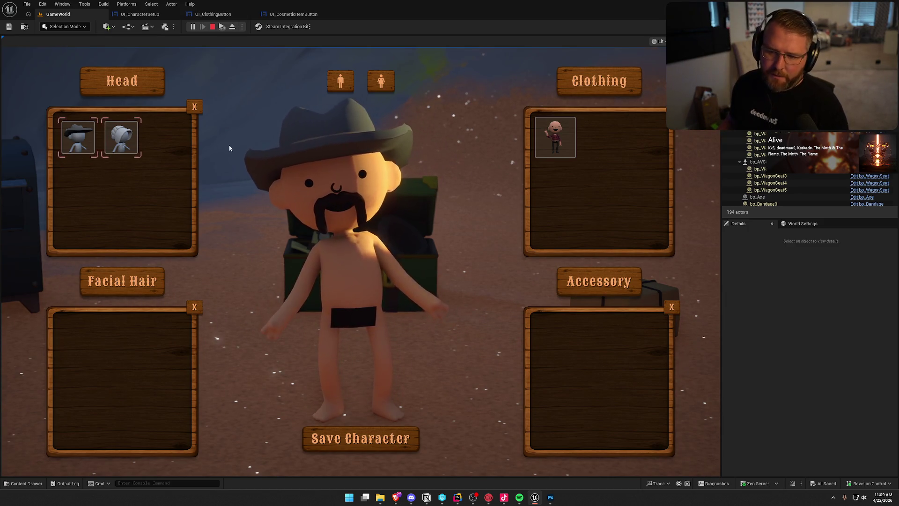
- Stop the game preview and open the UI_CosmeticItemButton widget in the Designer
key(Escape)
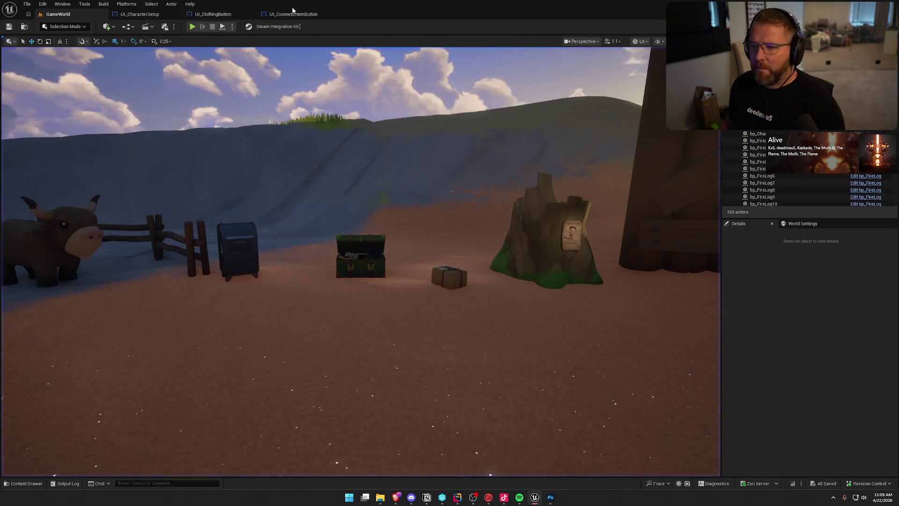
click(287, 16)
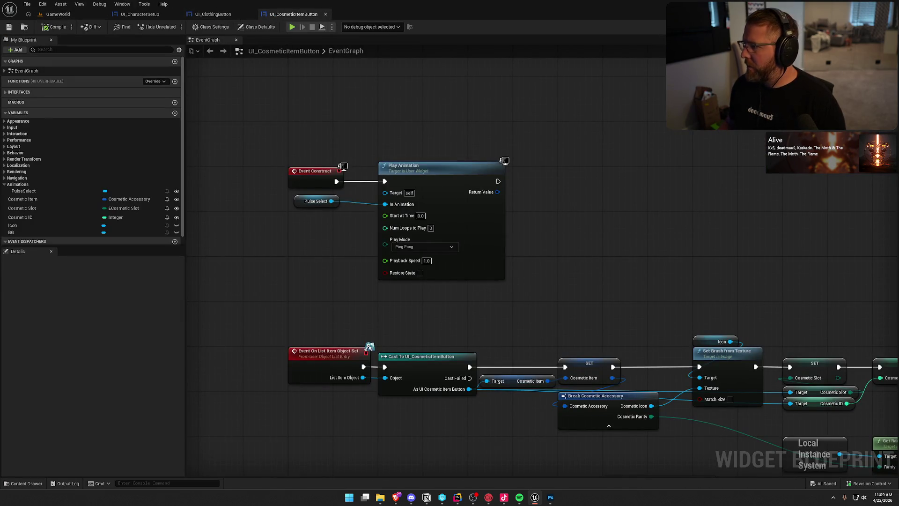
click(872, 27)
scroll(509, 287, up, 5)
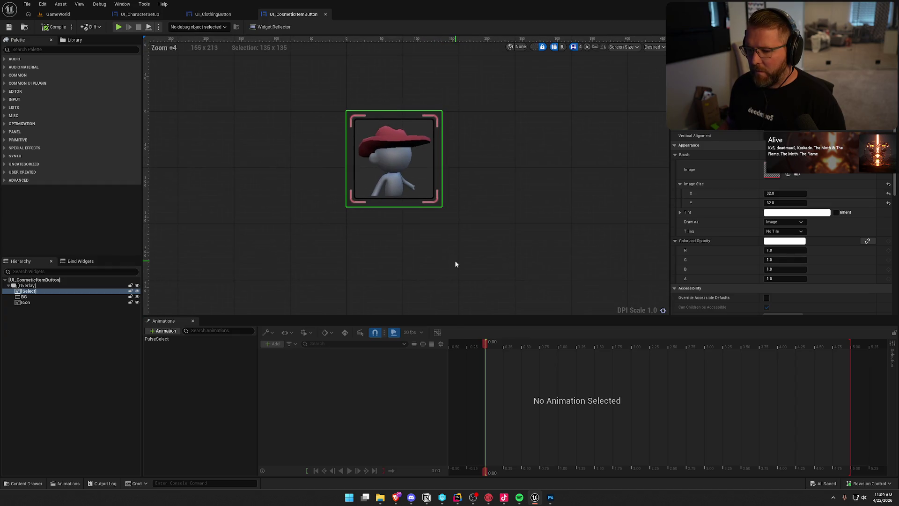
- Slightly enlarge the BG border, select the Icon image, and switch to Photoshop
click(235, 254)
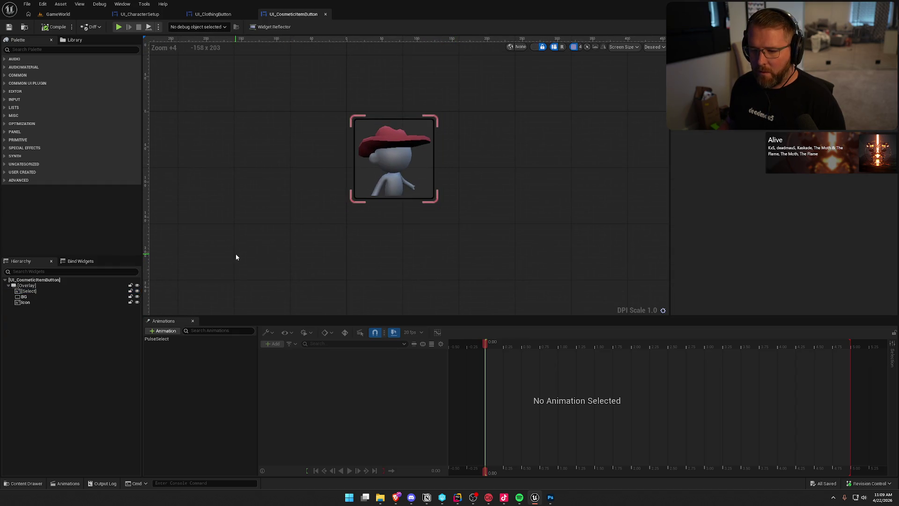
click(25, 297)
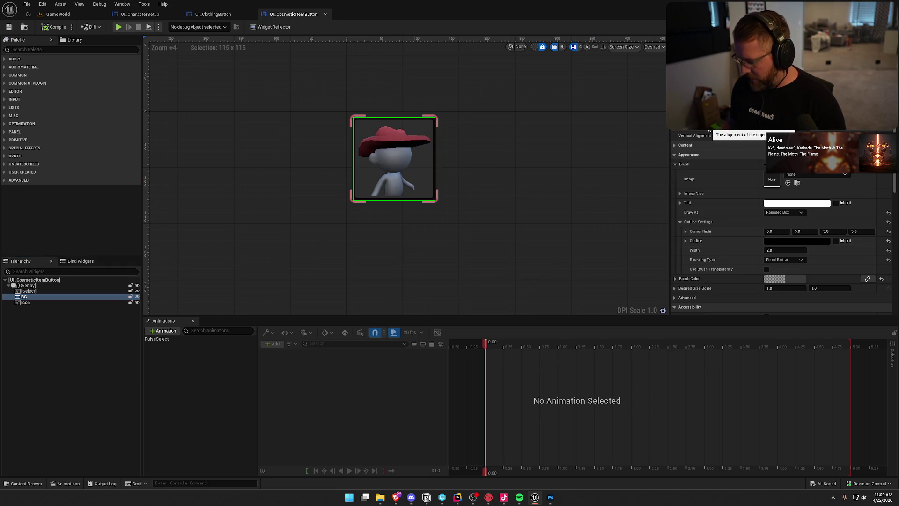
click(709, 132)
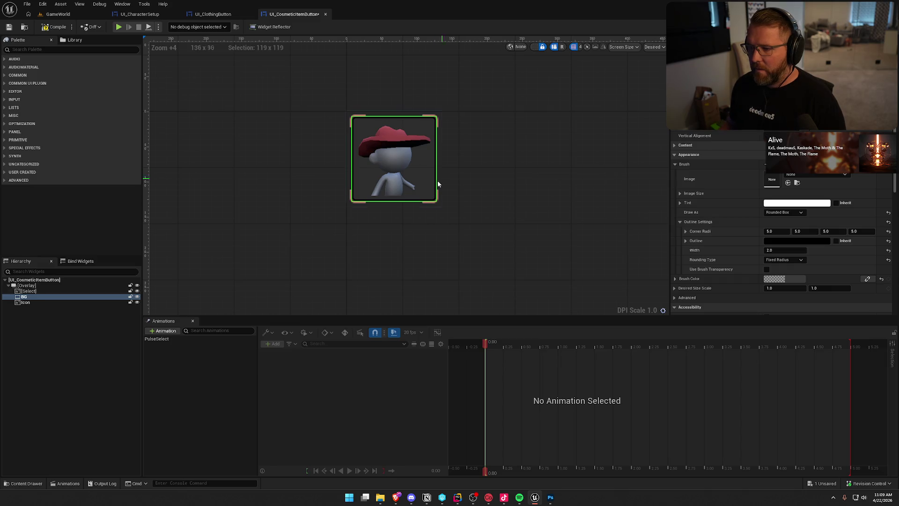
click(467, 186)
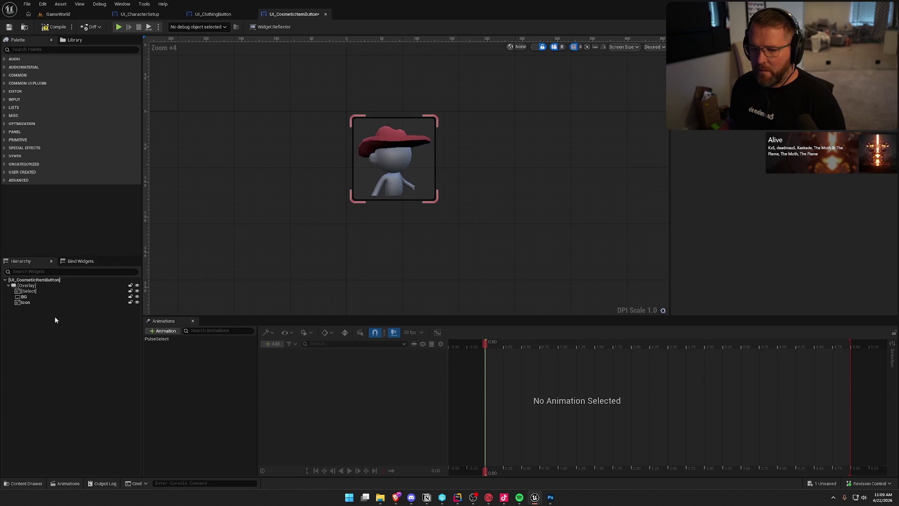
click(43, 301)
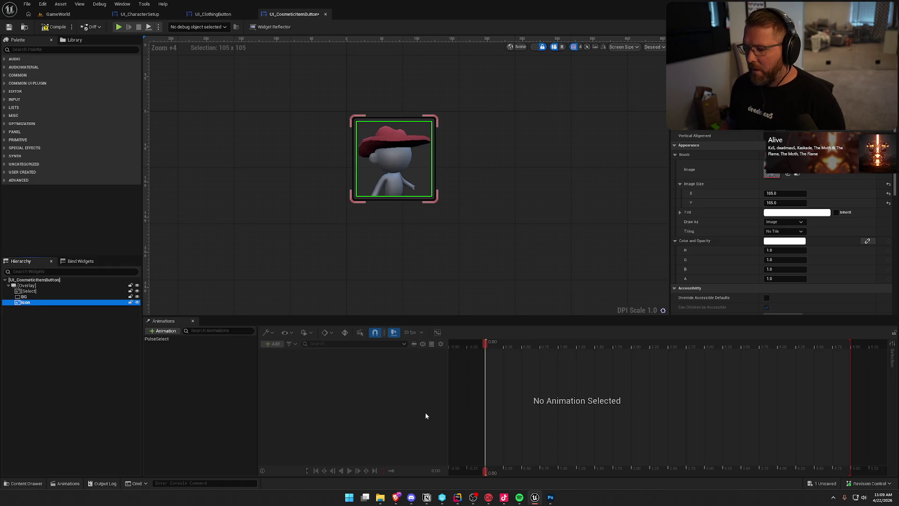
click(550, 498)
scroll(409, 267, up, 5)
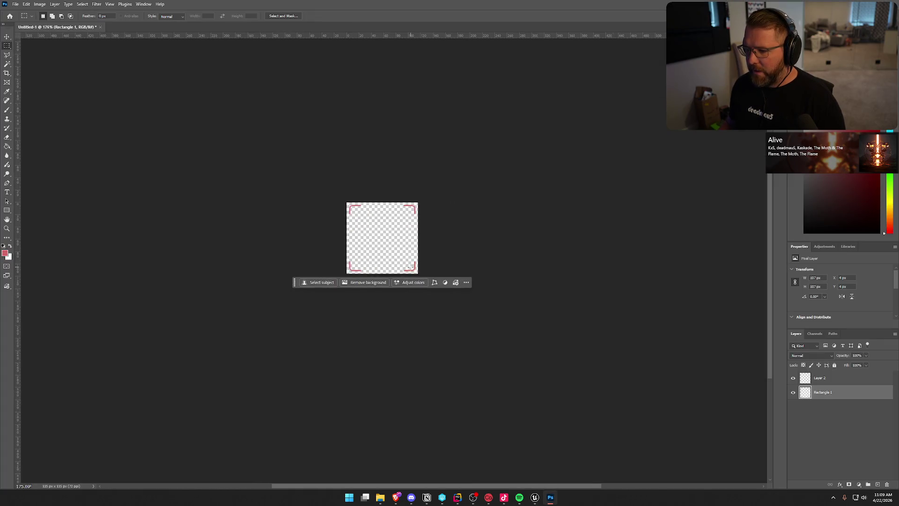
- Delete Layer 2 and give the red corner frame a drop shadow of size 4
click(830, 378)
key(Delete)
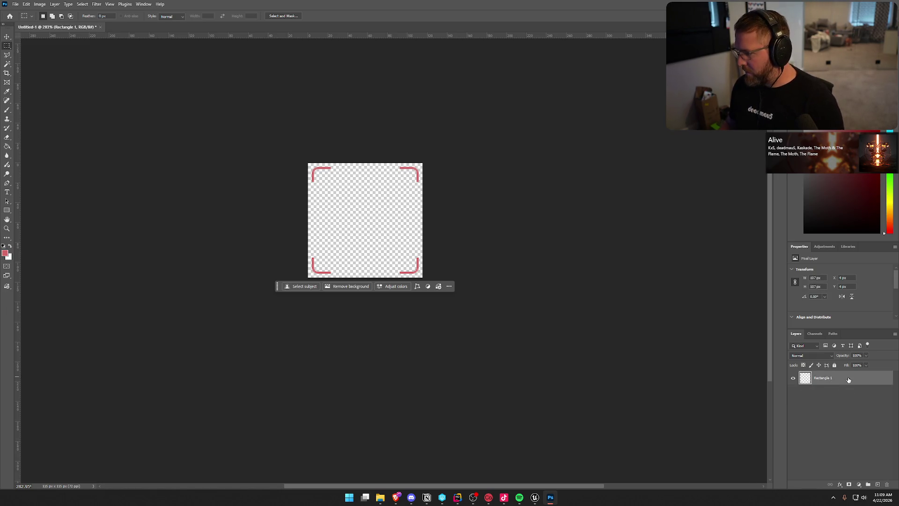
click(596, 194)
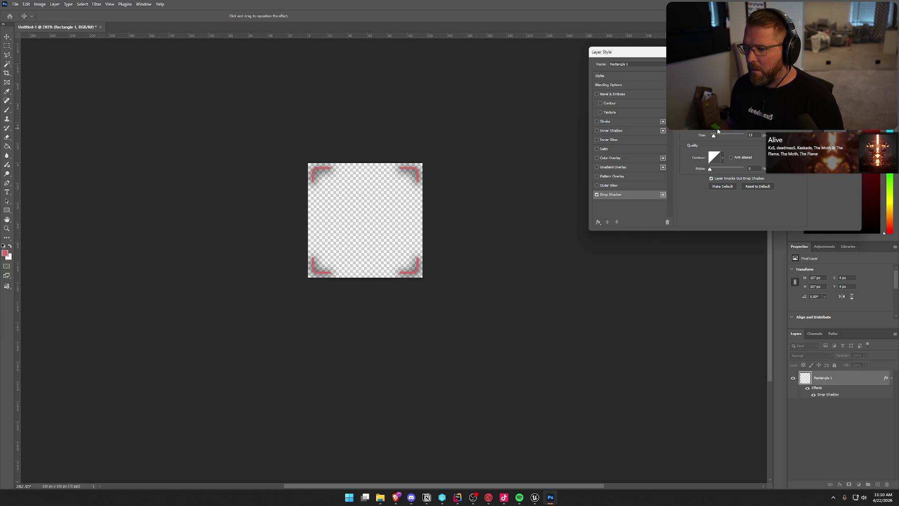
drag(714, 138, 712, 138)
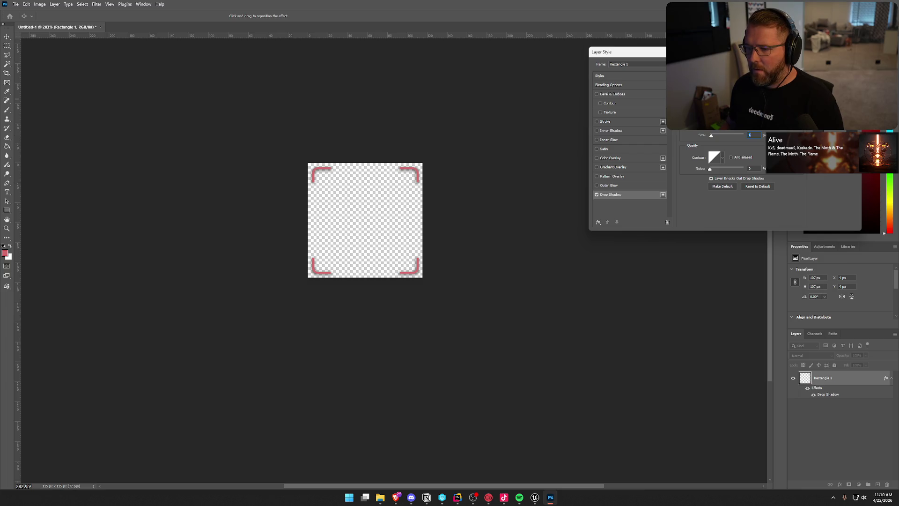
key(Return)
- Export the frame as PNG, overwriting CosmeticSelect.png, and return to Unreal
key(m)
click(16, 3)
click(127, 125)
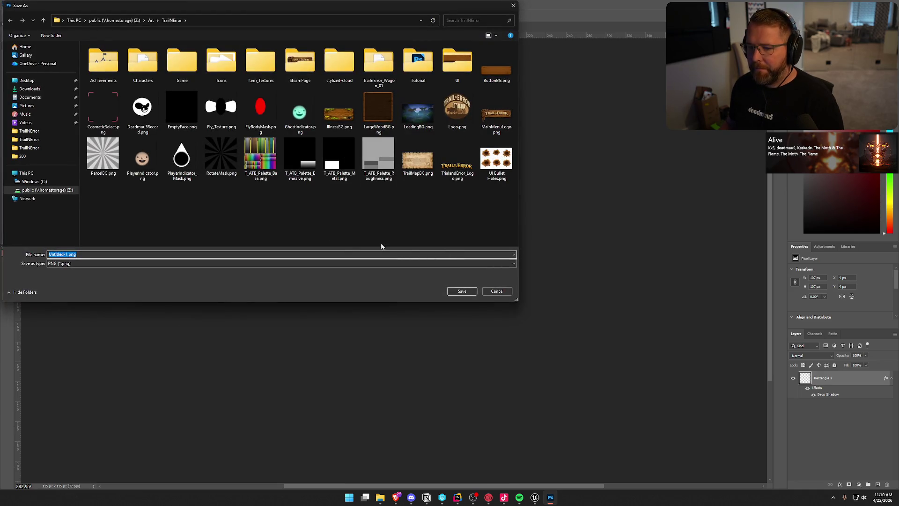
key(Return)
click(466, 248)
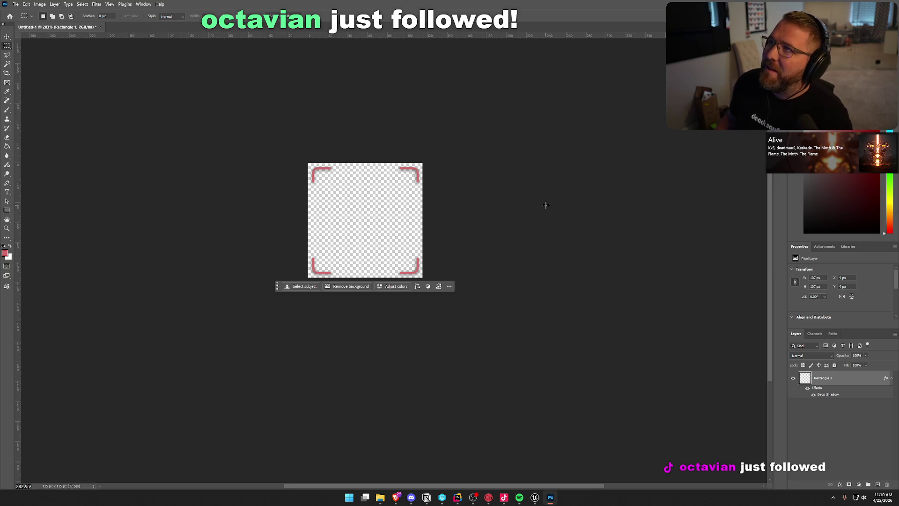
click(534, 497)
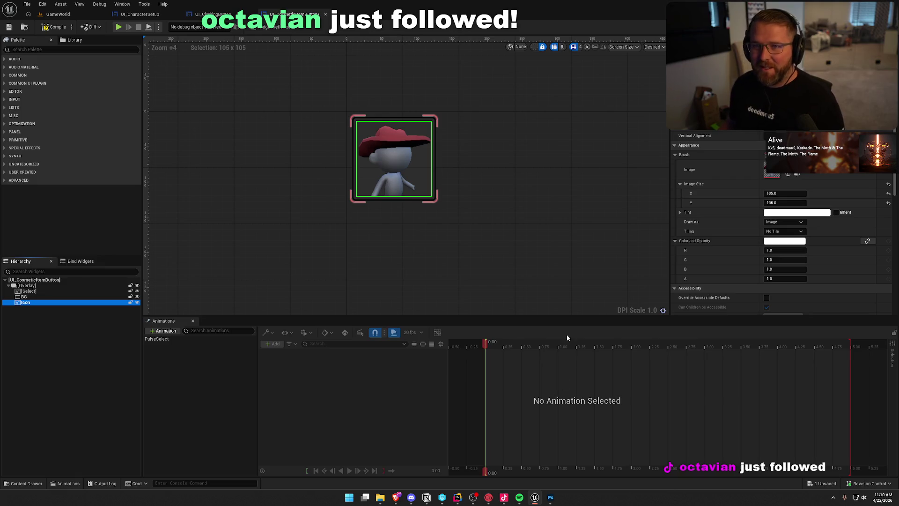
- Reimport the updated CosmeticSelect texture from the Content Drawer
click(555, 238)
key(ctrl+space)
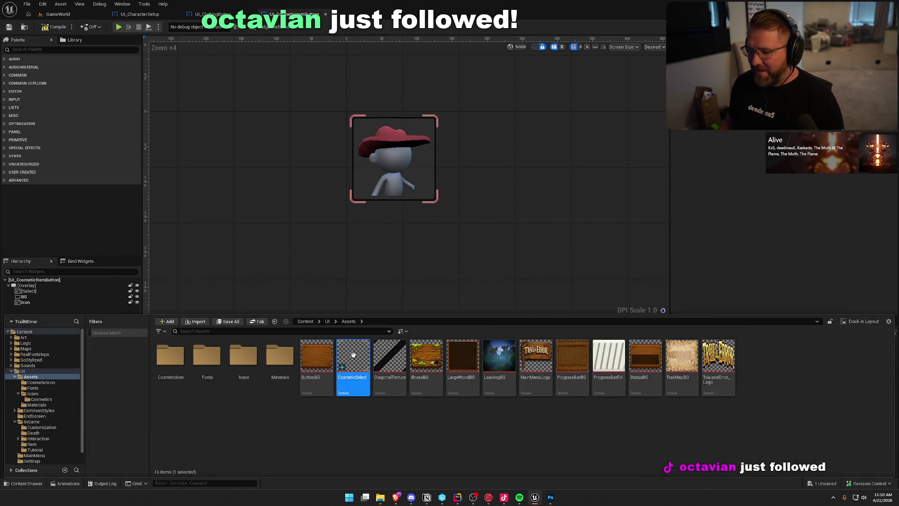
right_click(354, 365)
click(388, 138)
click(524, 230)
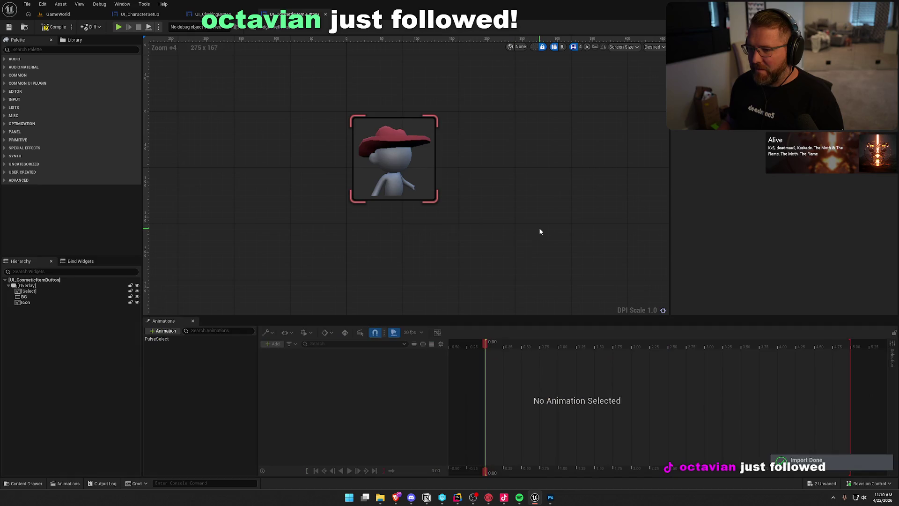
- Preview the PulseSelect animation, replaying it from the start
click(168, 338)
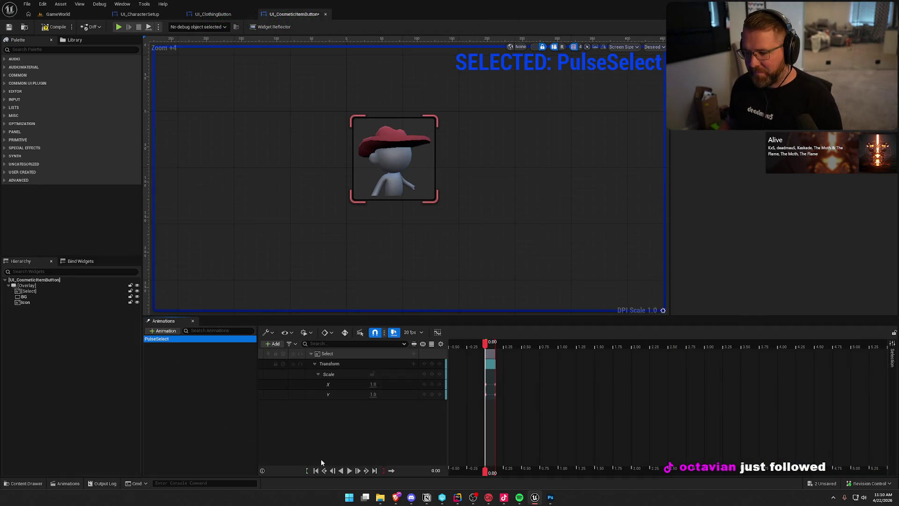
click(352, 471)
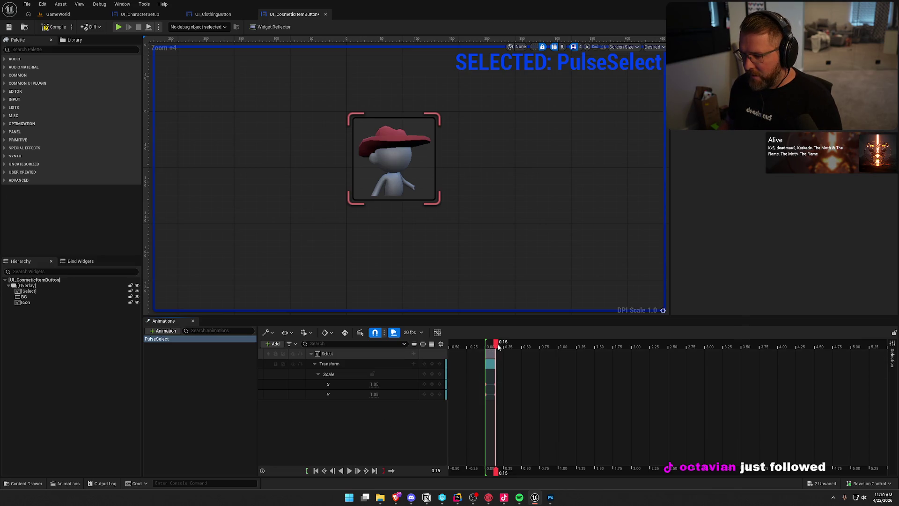
mouse_move(495, 344)
mouse_down()
mouse_move(485, 344)
mouse_move(502, 352)
mouse_up()
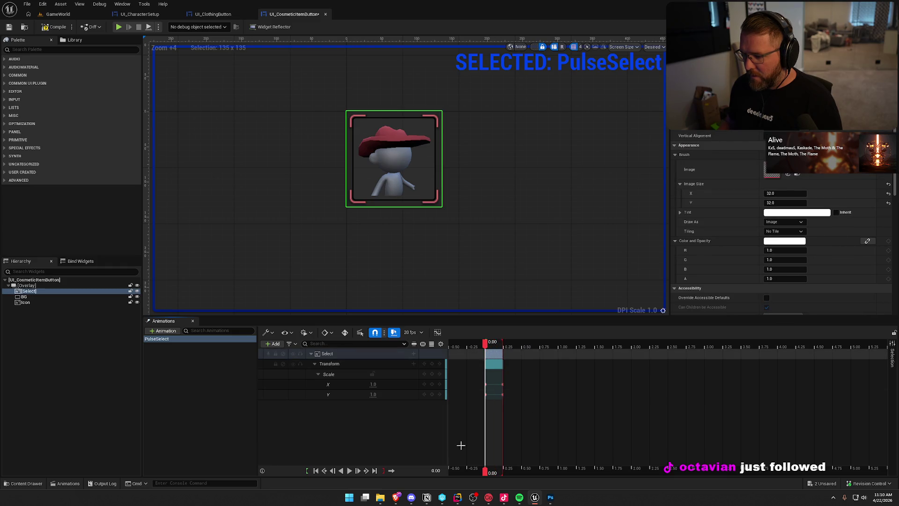
click(348, 471)
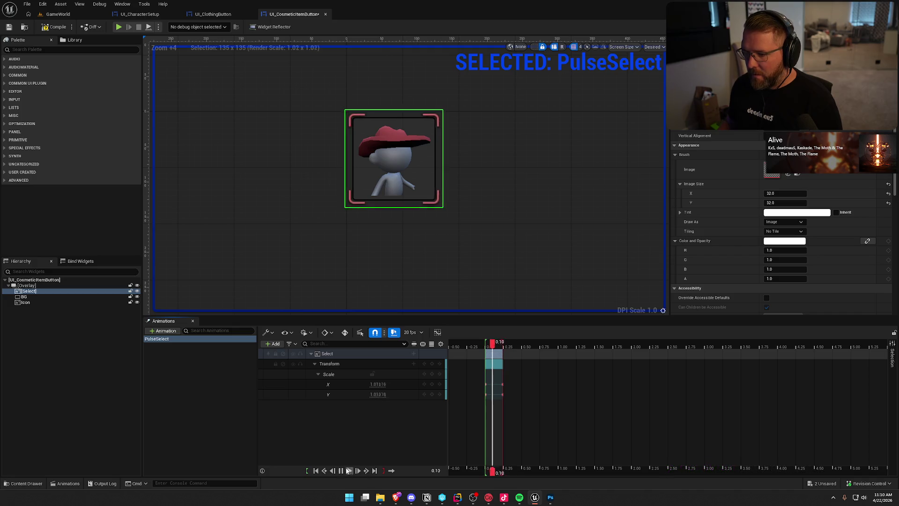
- Compile the widget, check the Icon and BG widgets, then compile and save
click(53, 27)
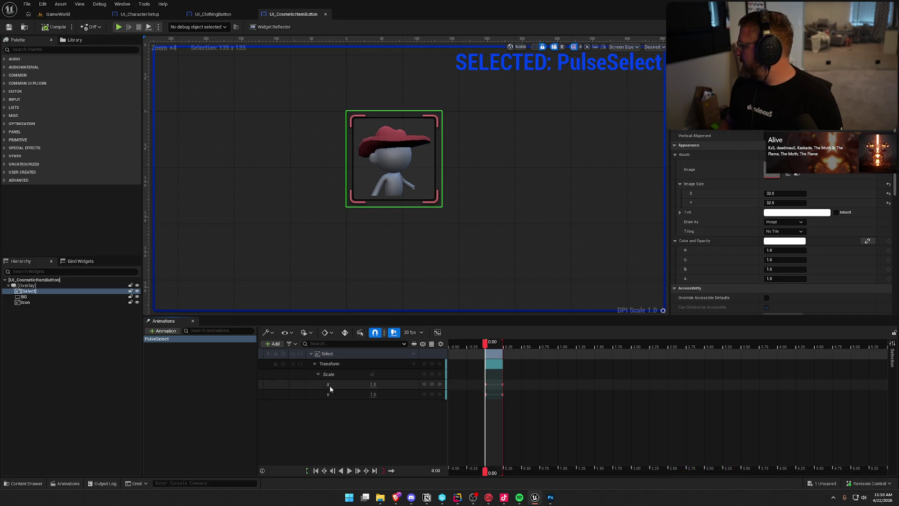
click(343, 260)
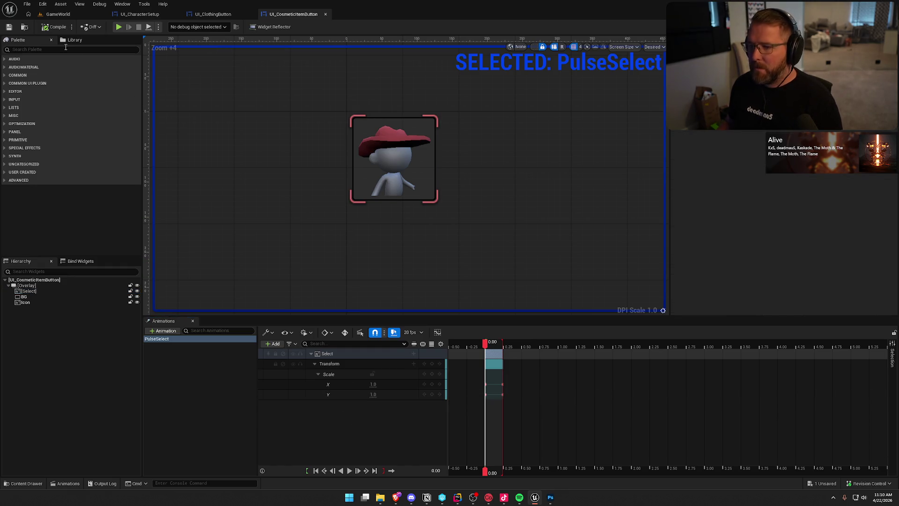
click(37, 303)
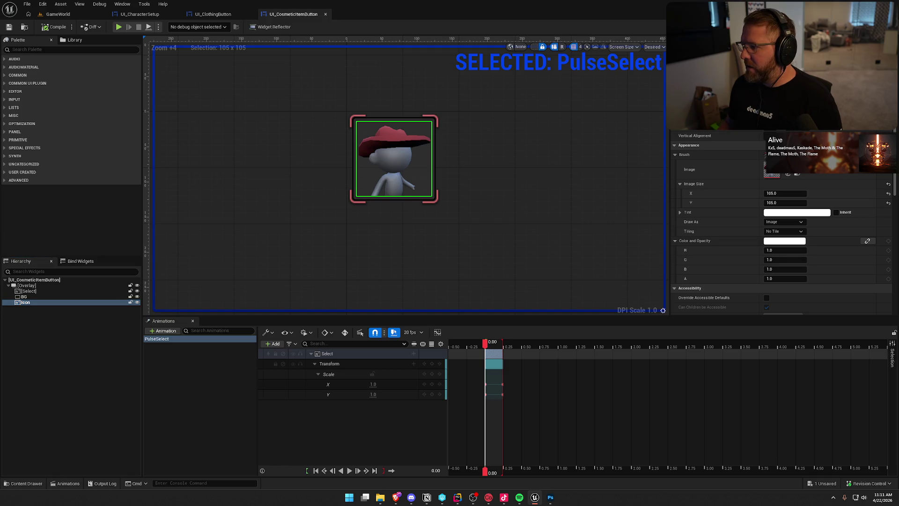
click(24, 297)
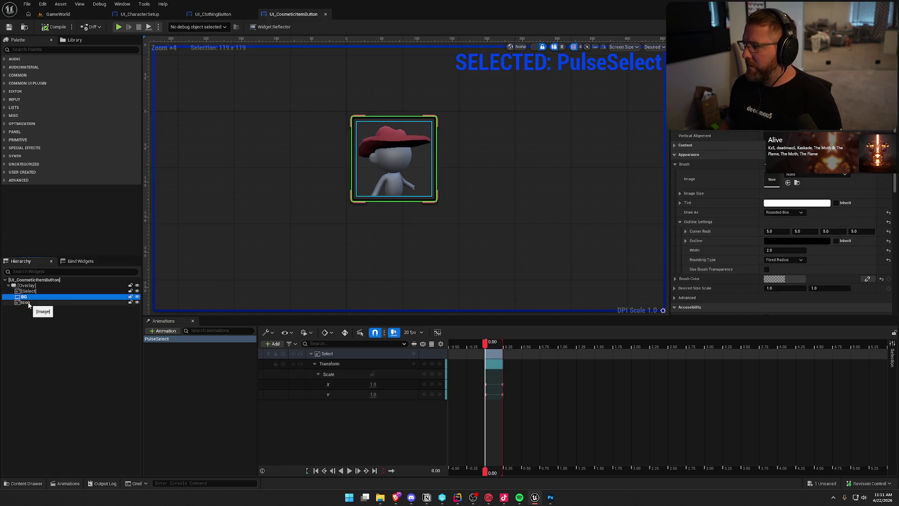
click(26, 302)
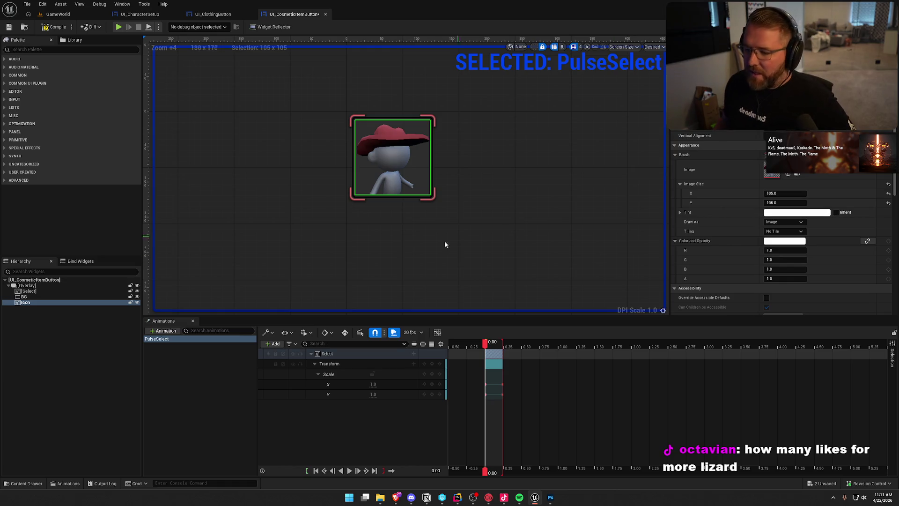
click(419, 247)
click(54, 27)
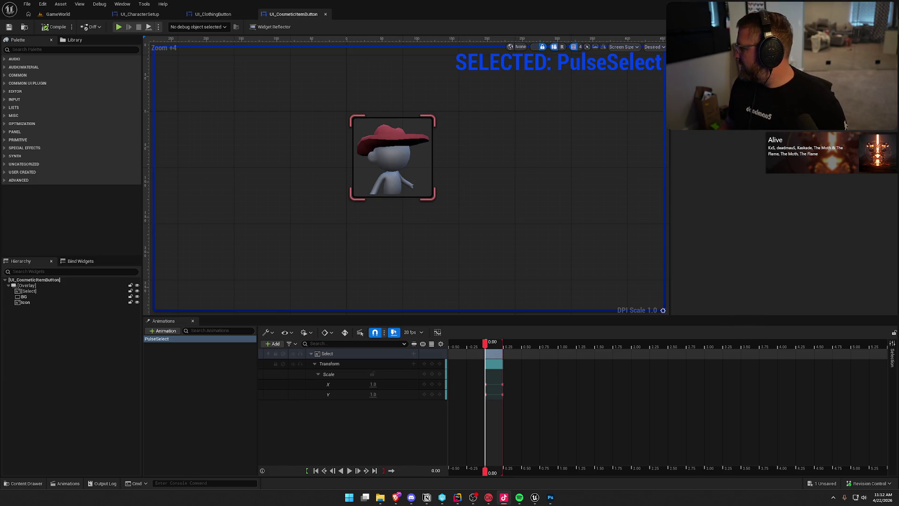
click(190, 407)
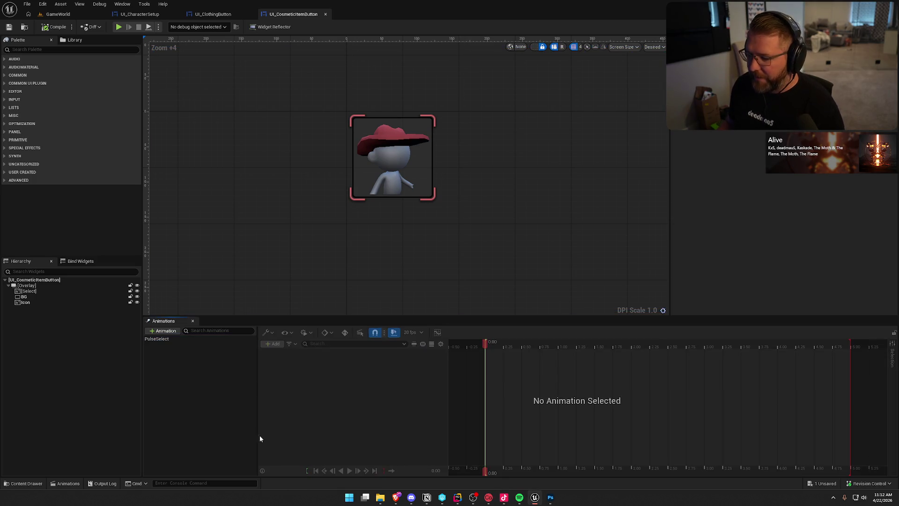
- Preview the PulseSelect animation once more
click(167, 340)
click(348, 470)
click(212, 379)
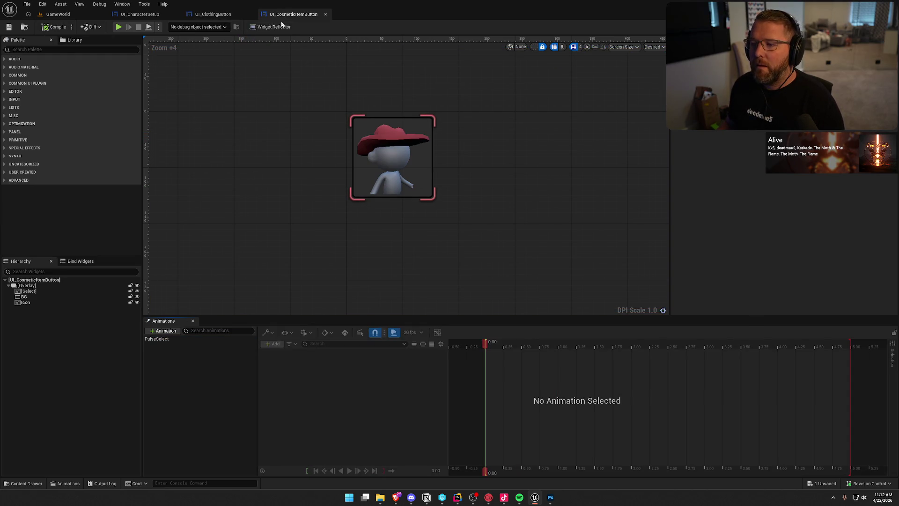
- Playtest by sprinting to the trading post chest, opening customization, then stop playing
key(alt+p)
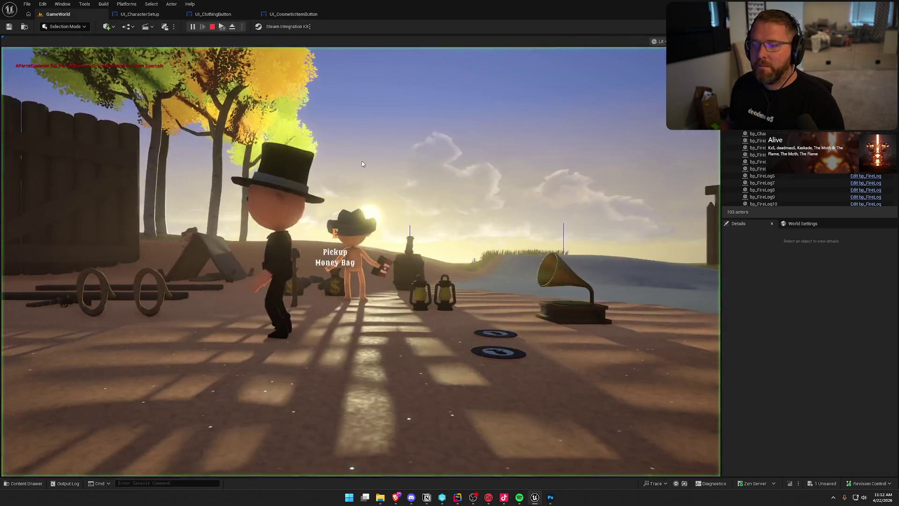
click(362, 164)
key(shift+w)
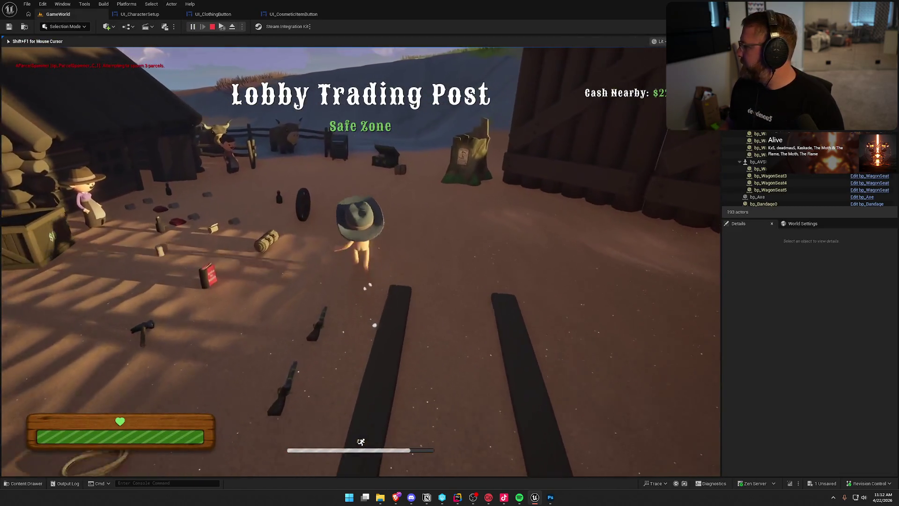
key(w)
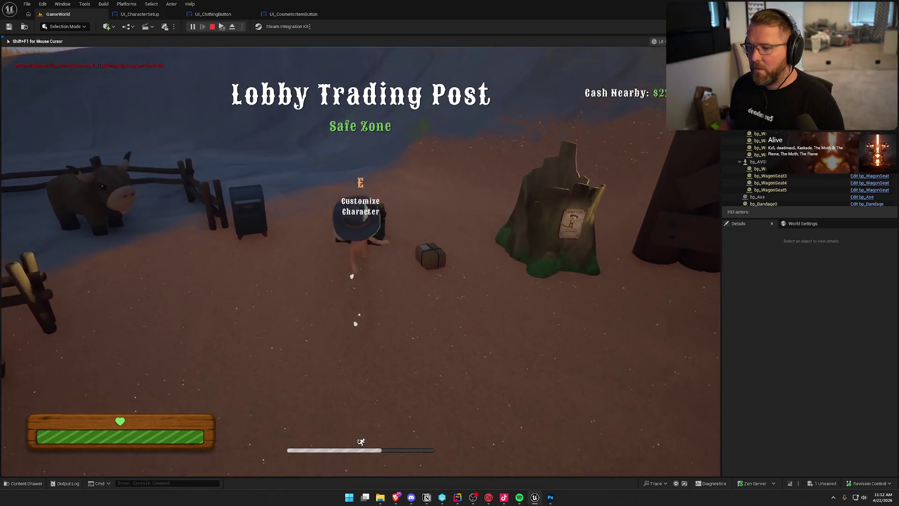
key(e)
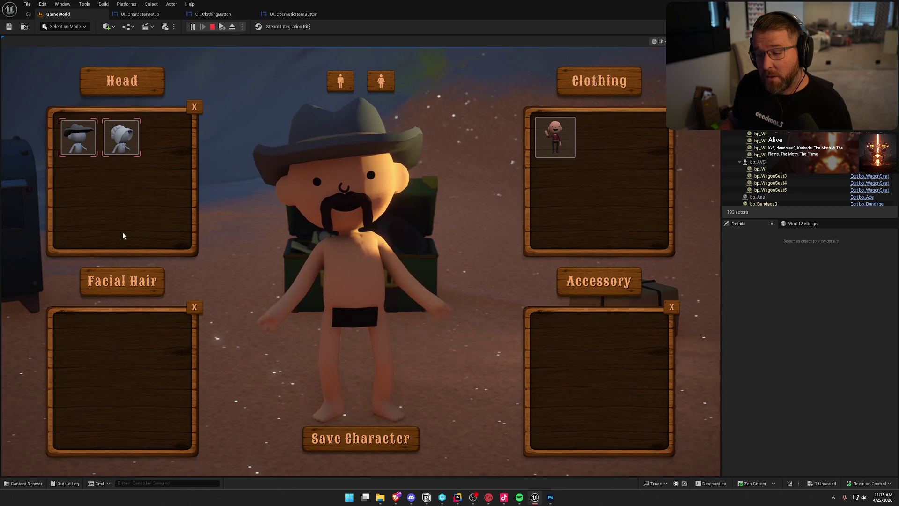
key(Escape)
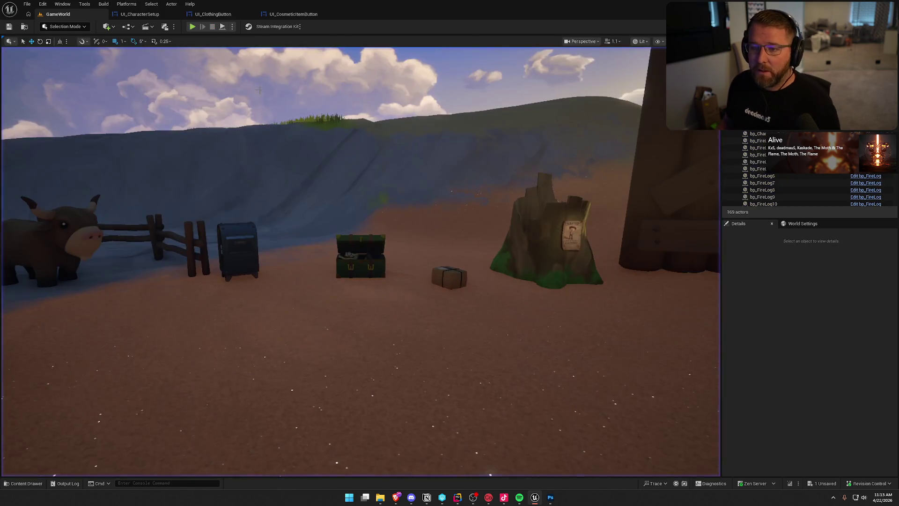
- Open the UI_CosmeticItemButton event graph with the Animations panel closed
click(293, 14)
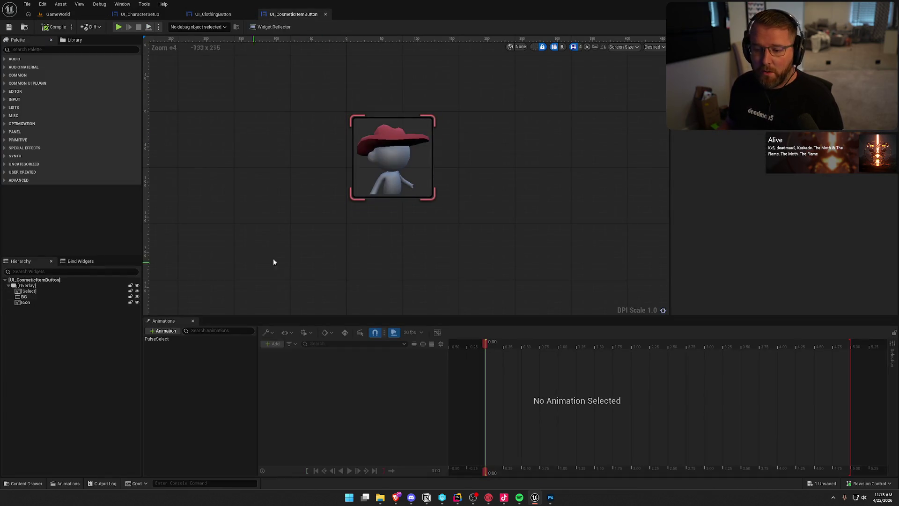
click(193, 322)
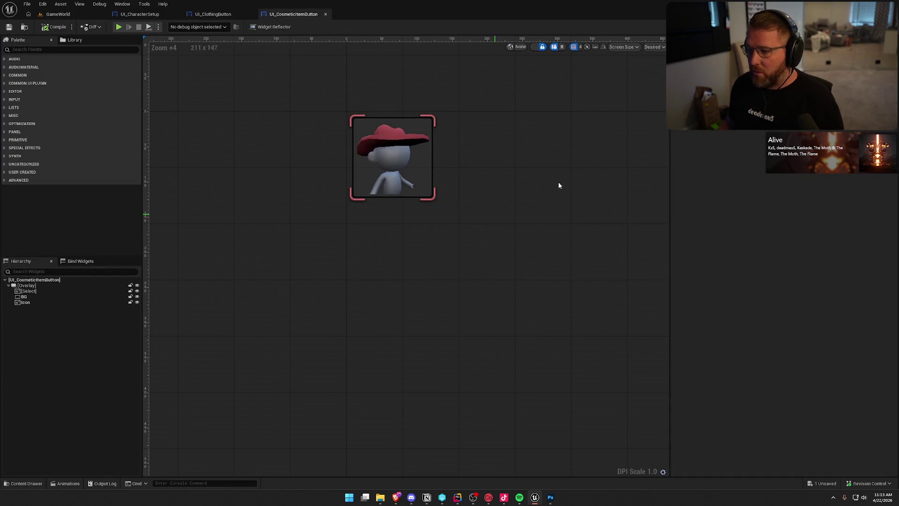
click(876, 27)
scroll(550, 322, up, 2)
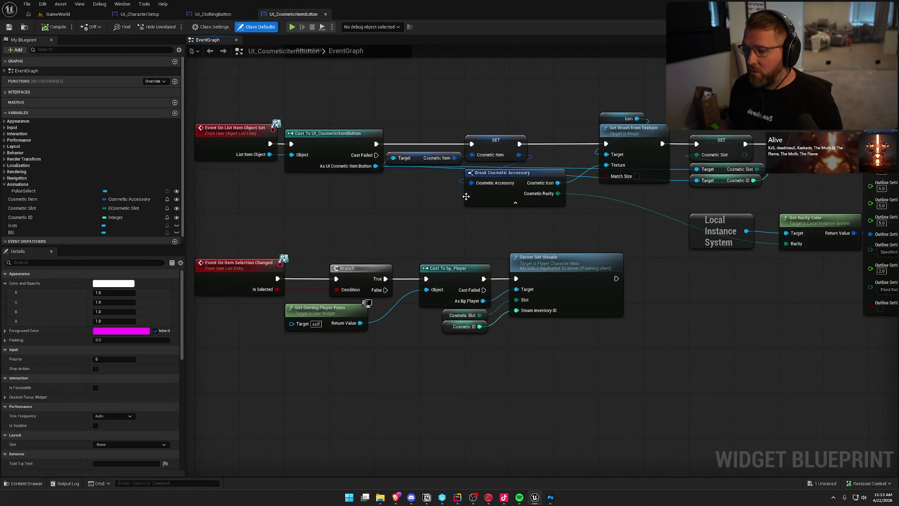
drag(376, 216, 433, 186)
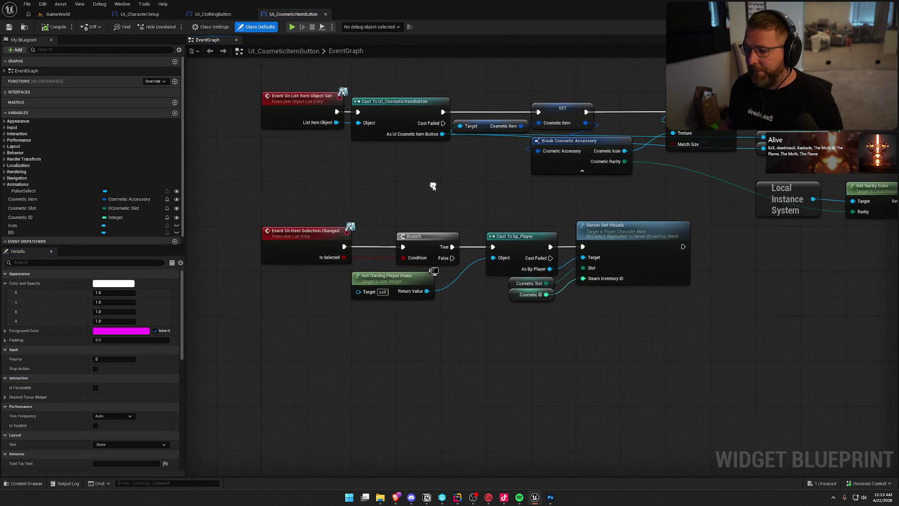
click(653, 350)
drag(419, 347, 383, 347)
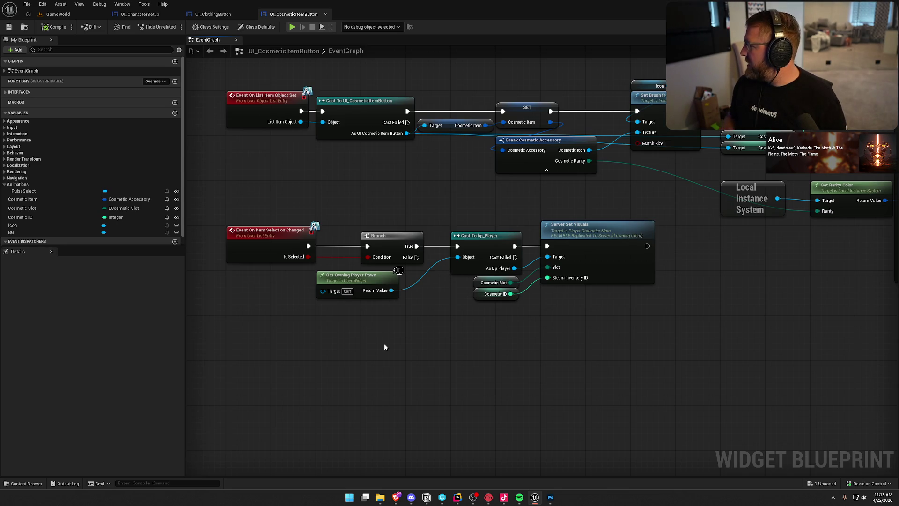
drag(487, 437, 477, 393)
- Shift Get Owning Player Pawn and the Branch-to-Server Set Visuals chain to the right
mouse_move(598, 301)
mouse_down()
mouse_move(563, 274)
mouse_move(256, 246)
mouse_up()
click(273, 201)
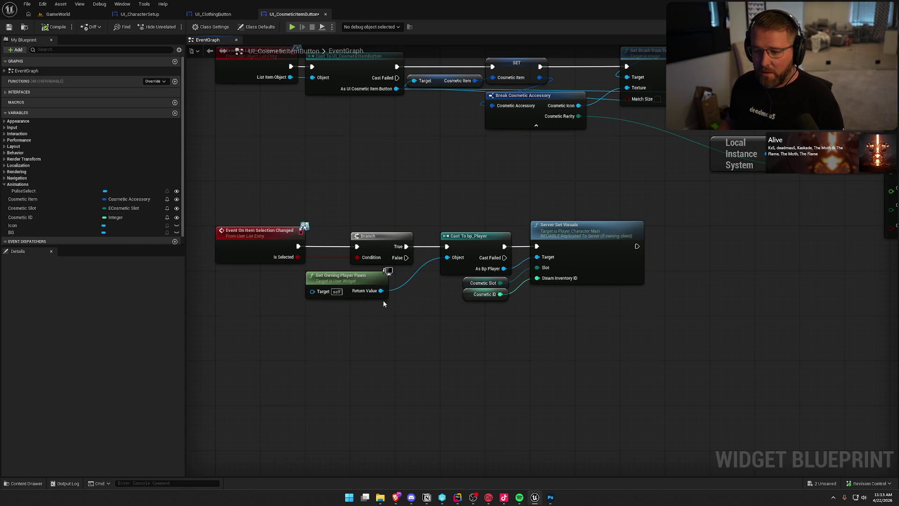
drag(347, 284, 387, 285)
drag(345, 221, 652, 302)
drag(373, 238, 463, 238)
click(371, 190)
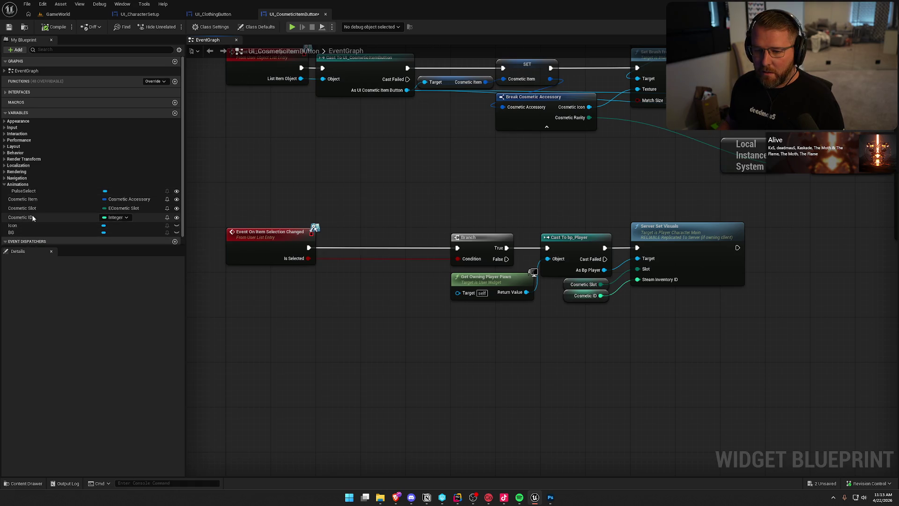
- Return to the Designer and select the Select highlight image
scroll(29, 215, down, 1)
click(866, 27)
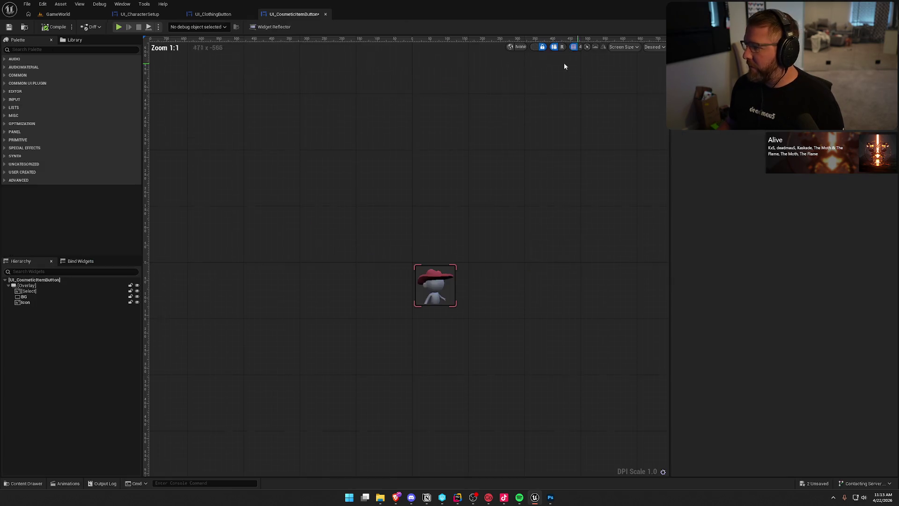
click(40, 292)
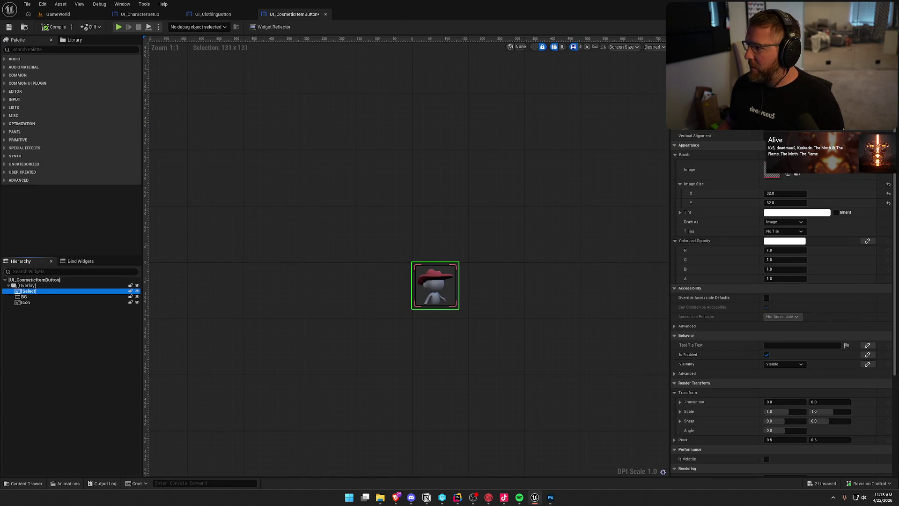
- Add a Set Visibility node on Select, run after the selection changed event
click(866, 27)
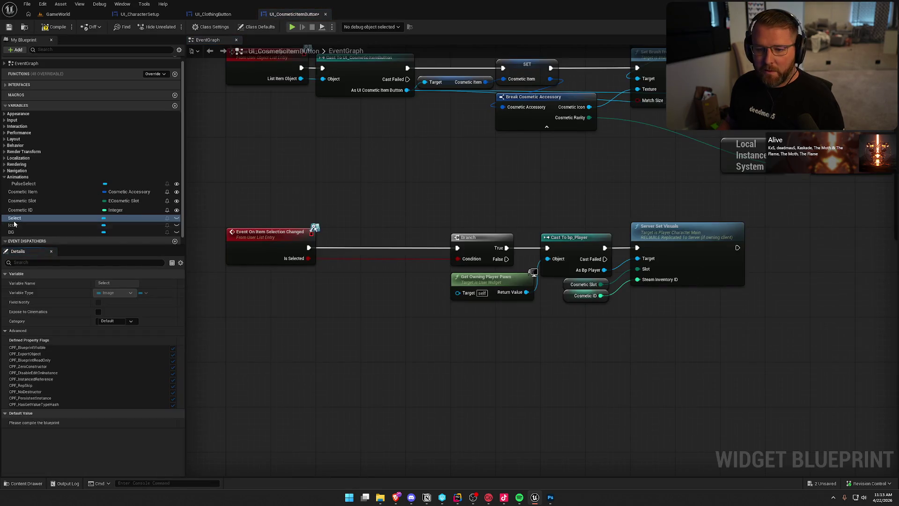
drag(239, 284, 324, 287)
text(set vis)
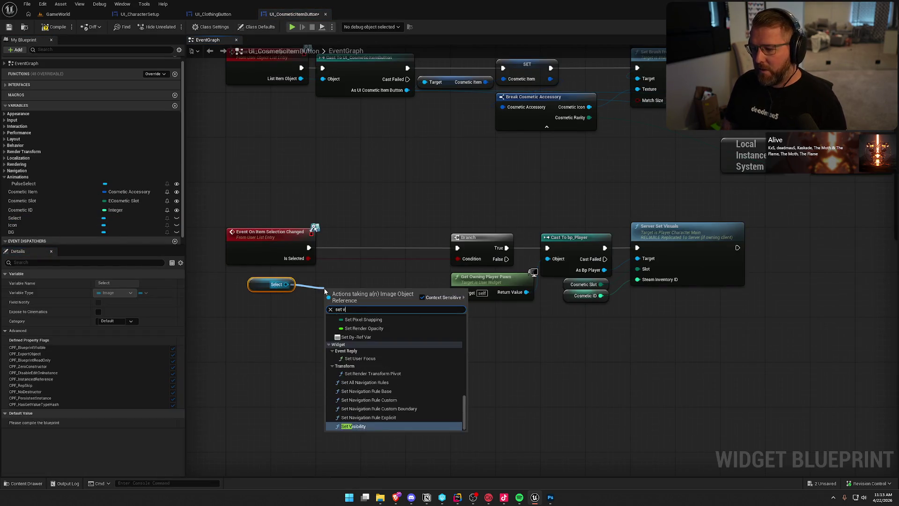
key(Return)
drag(328, 304, 308, 248)
mouse_move(408, 298)
mouse_down()
mouse_move(419, 241)
mouse_move(457, 248)
mouse_up()
drag(252, 285, 342, 223)
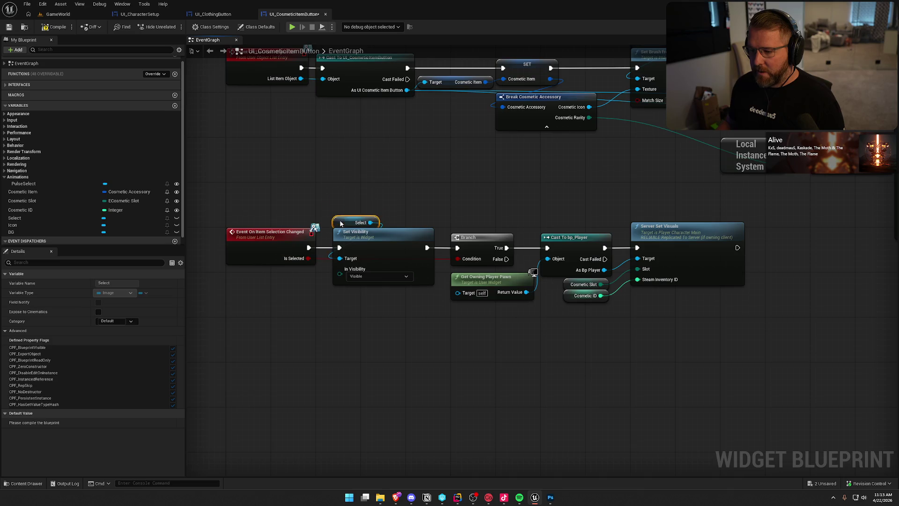
click(301, 285)
- Feed In Visibility from a Select node indexed by Is Selected, True = Not Hit-Testable (Self Only)
drag(339, 274, 333, 326)
text(selec)
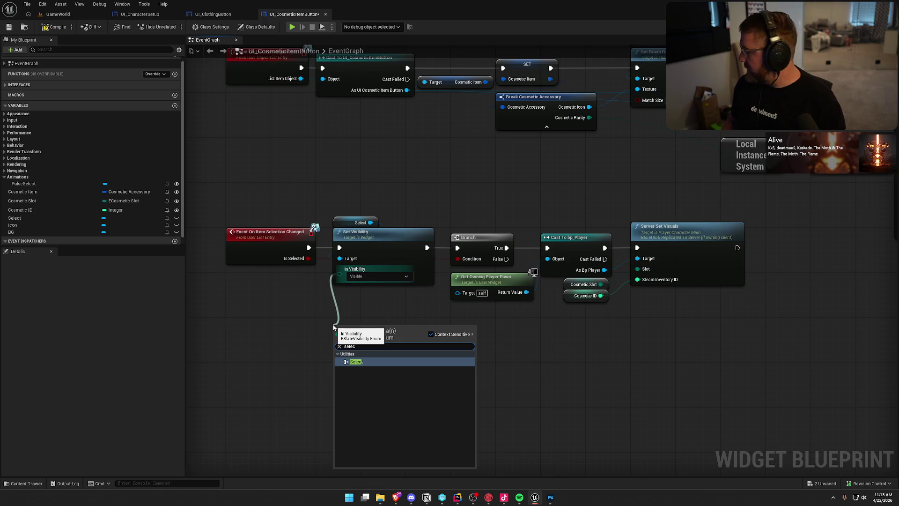
key(Return)
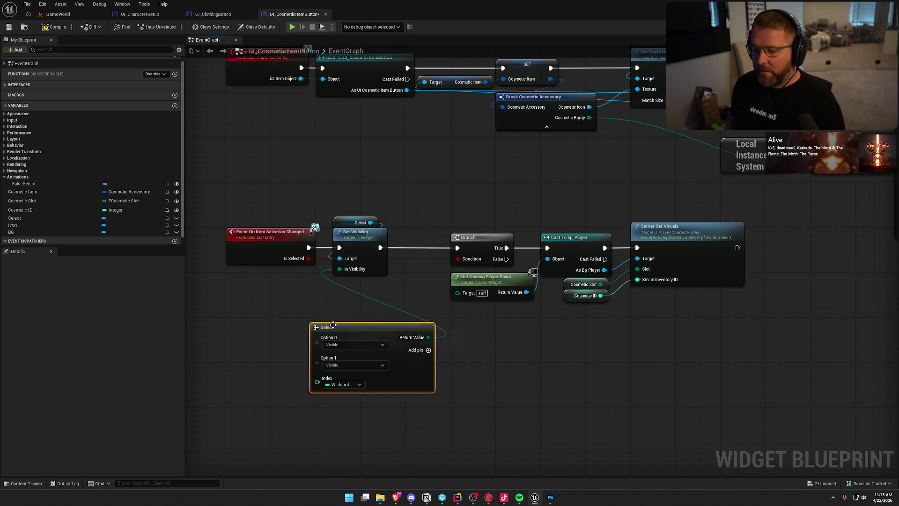
drag(360, 327, 364, 283)
mouse_move(322, 337)
mouse_down()
mouse_move(300, 290)
mouse_move(308, 258)
mouse_up()
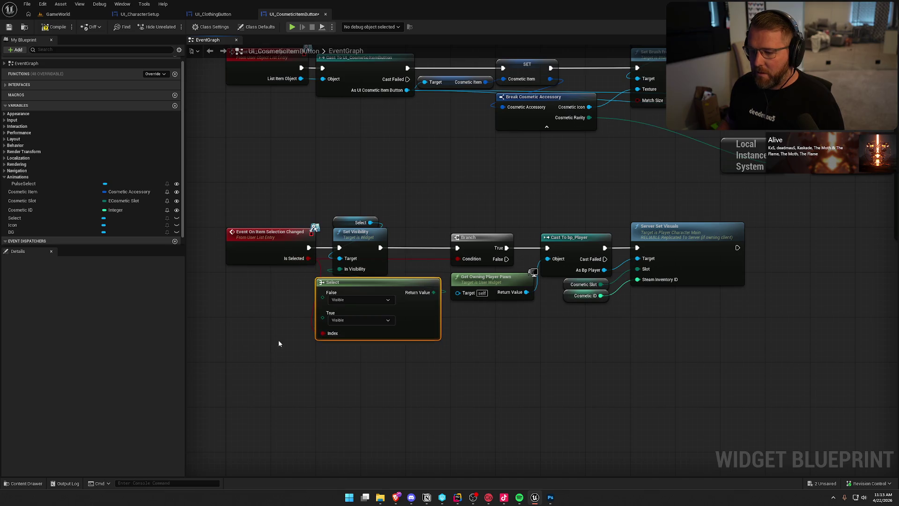
click(355, 322)
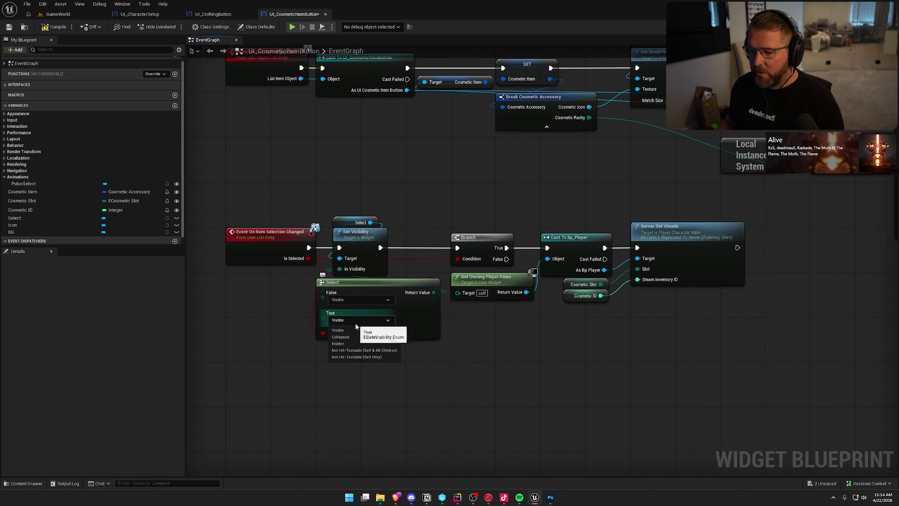
click(368, 358)
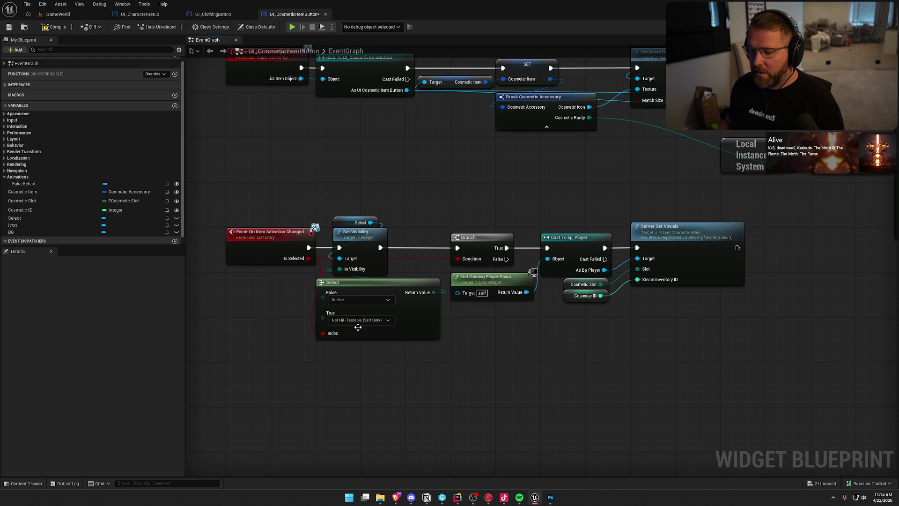
click(347, 298)
click(62, 15)
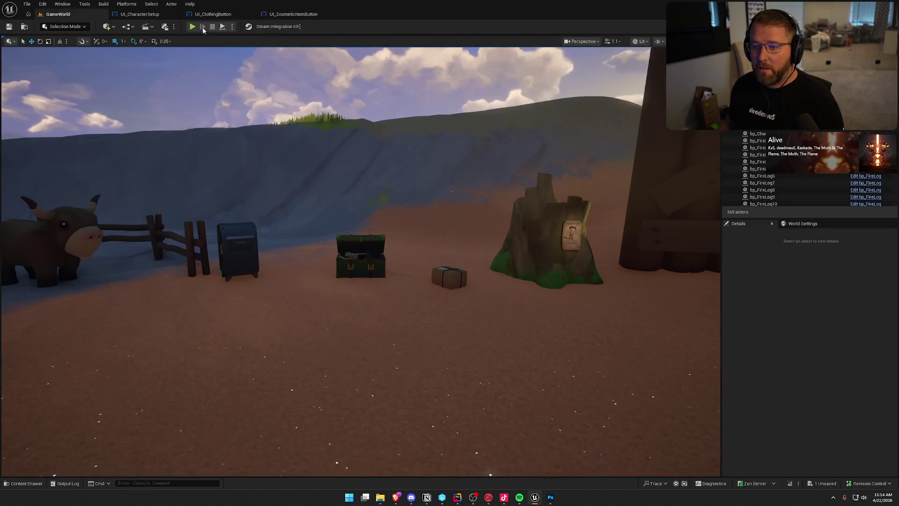
- Start a play session, run to the lobby chest, and open Customize Character
key(alt+p)
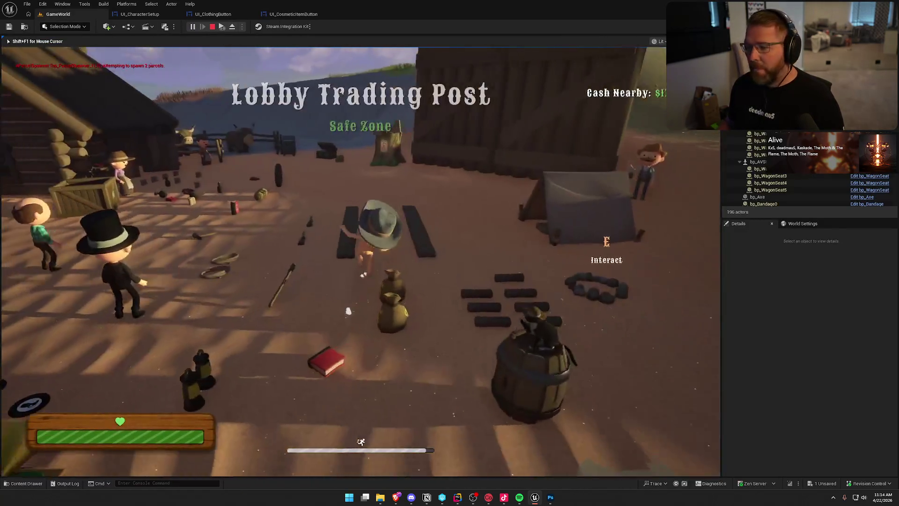
key(shift+w)
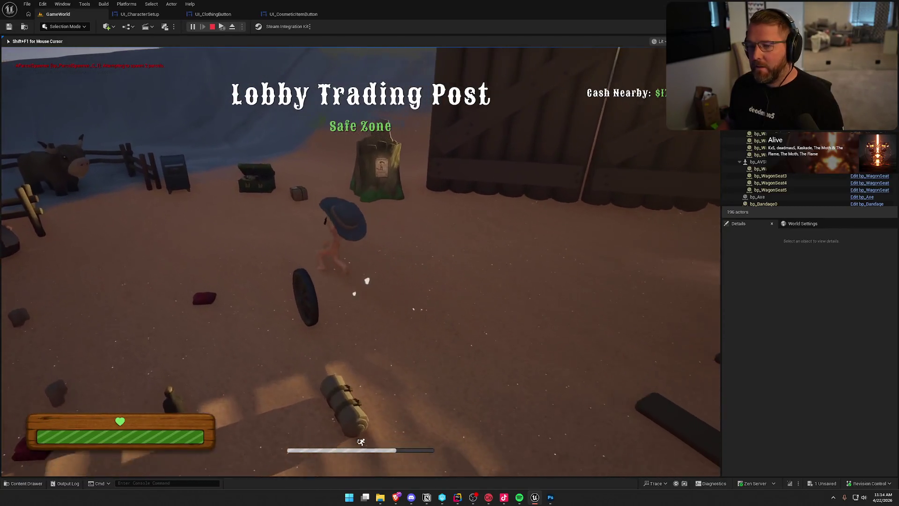
key(e)
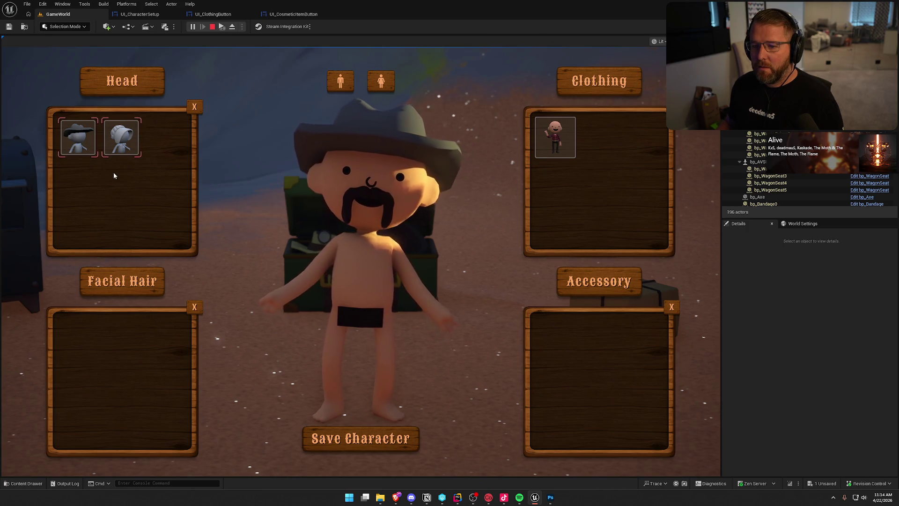
- Switch the head item to bonnet, cowboy hat, then bonnet again, and close customization
click(124, 149)
click(81, 145)
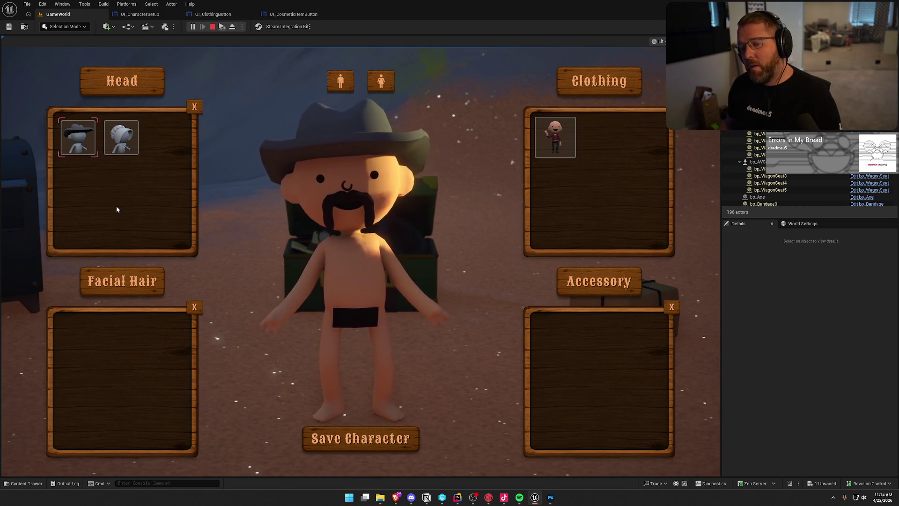
click(121, 137)
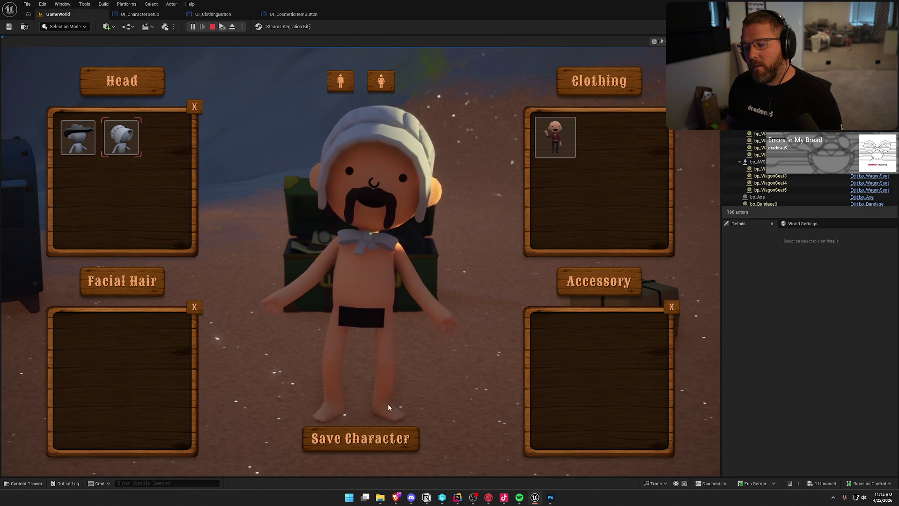
click(379, 438)
- Walk to the mailbox, deposit parcels, and dismiss the New Cosmetic reward popups
key(w)
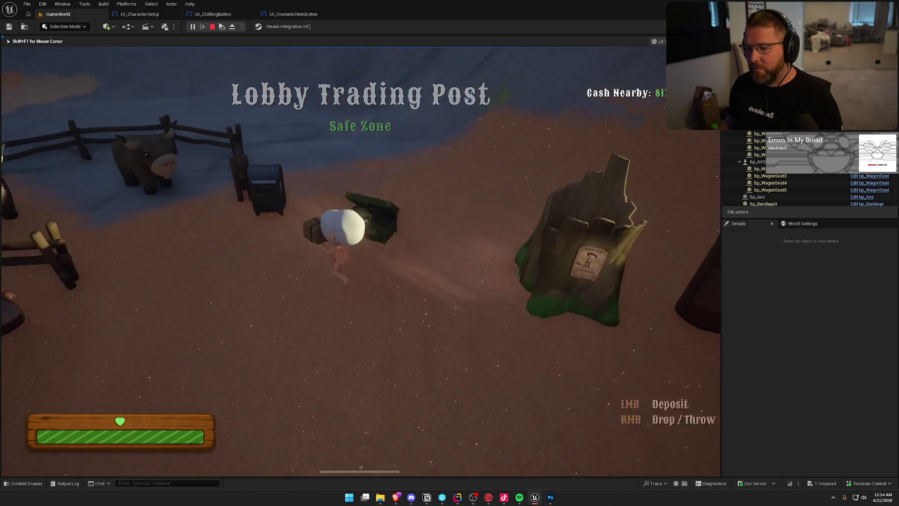
key(e)
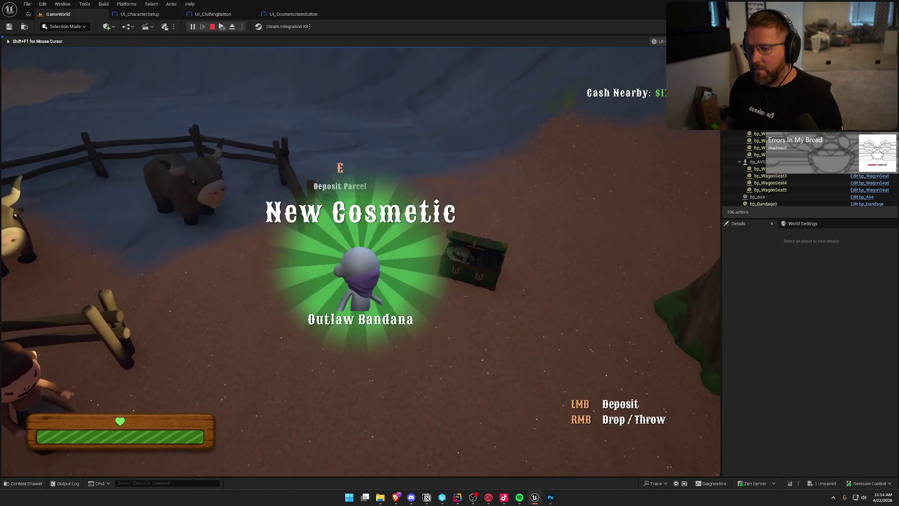
key(e)
key(e)
key(e)
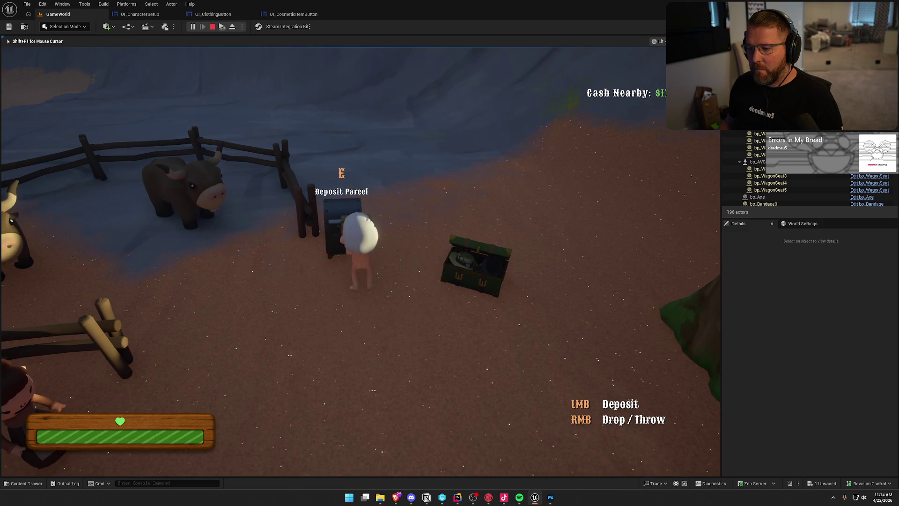
key(e)
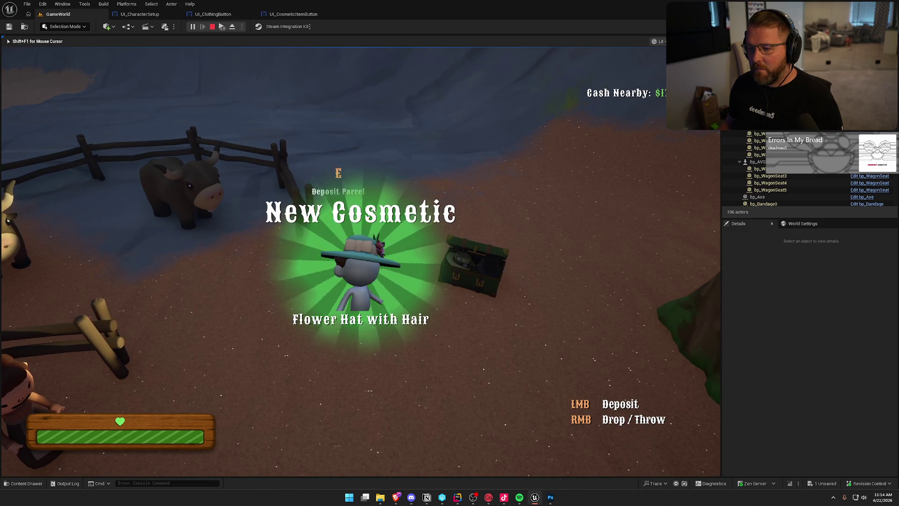
key(e)
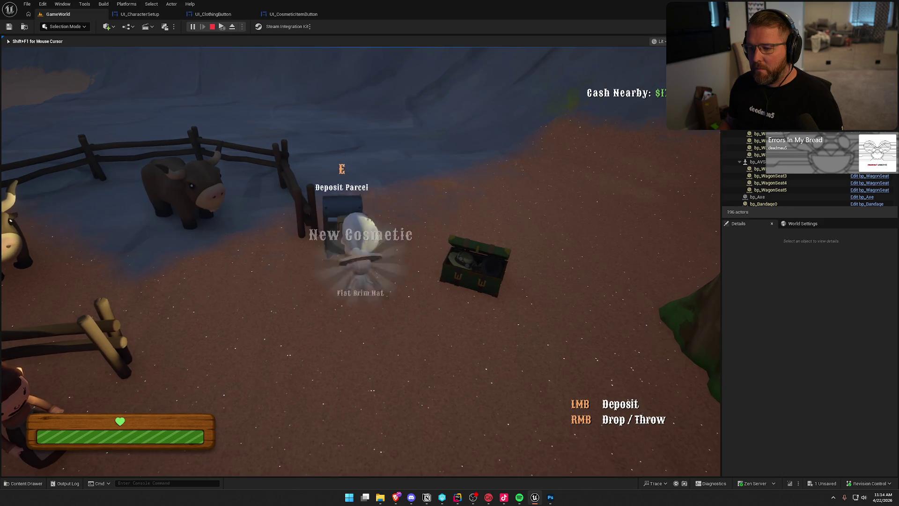
key(e)
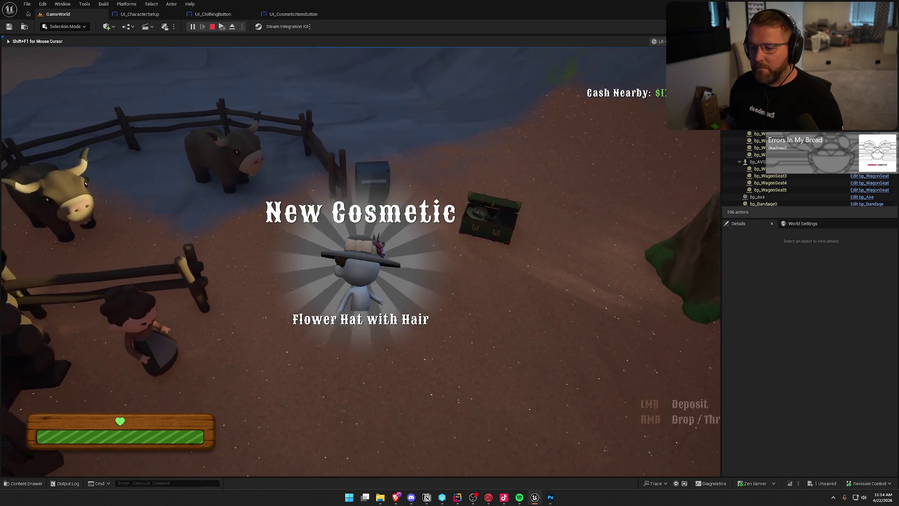
- Open customization and try several hats, including the white bowler, bonnet and flowered hat
key(e)
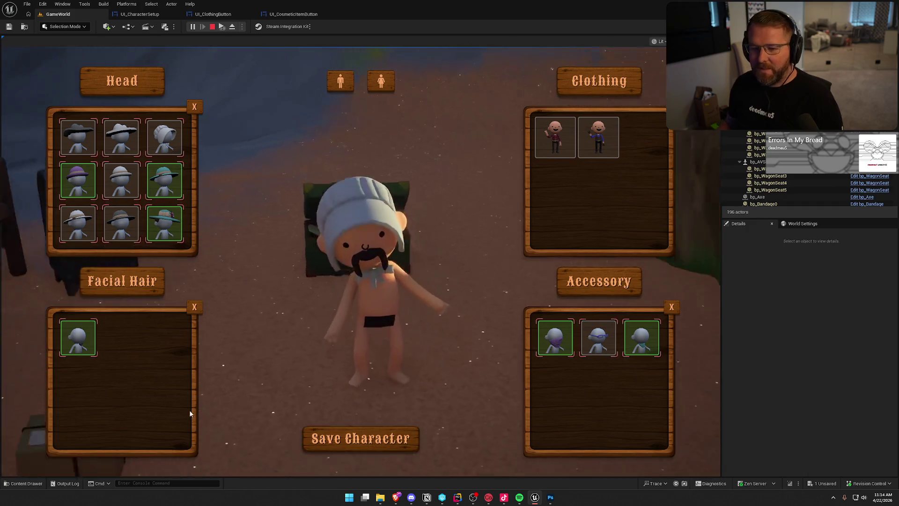
click(120, 224)
click(78, 223)
click(132, 187)
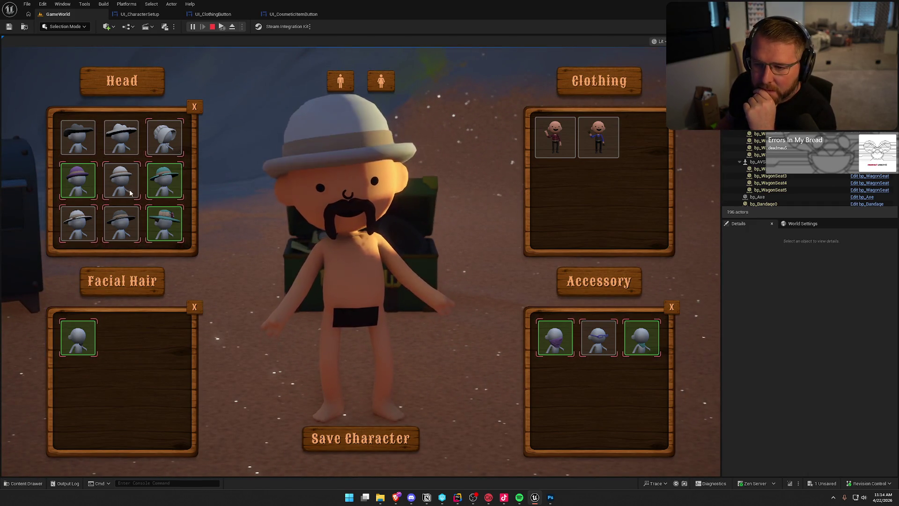
click(169, 145)
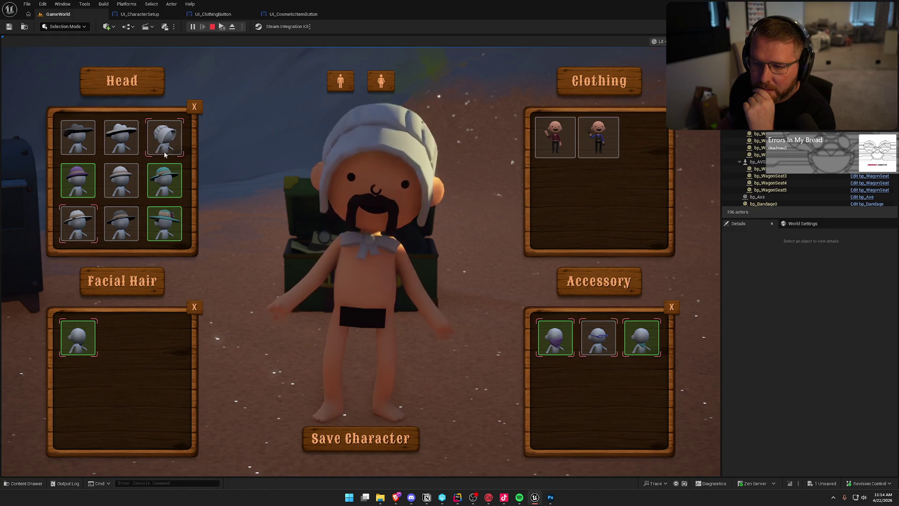
scroll(117, 228, down, 1)
click(69, 225)
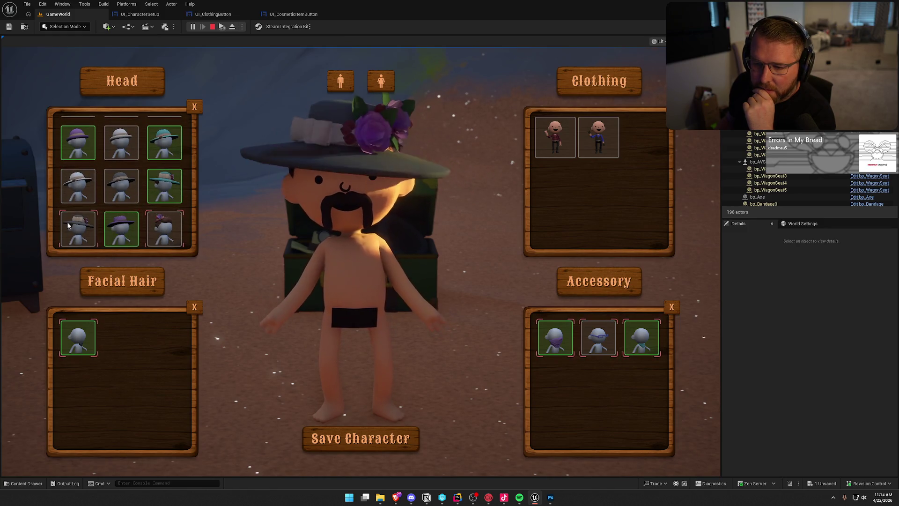
click(166, 227)
- Try the wide-brim hat and bonnet, pick the bald head, and scroll to verify its highlight
scroll(159, 225, up, 1)
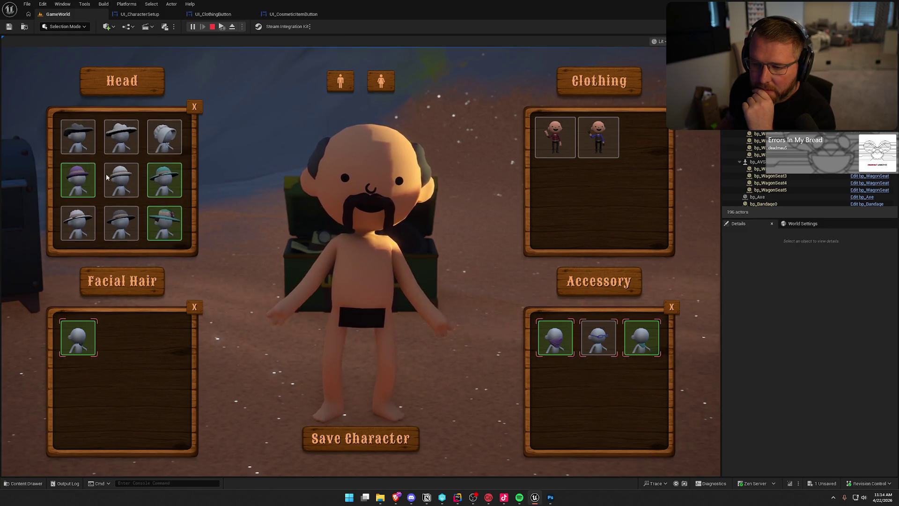
click(77, 136)
click(164, 135)
scroll(143, 192, down, 1)
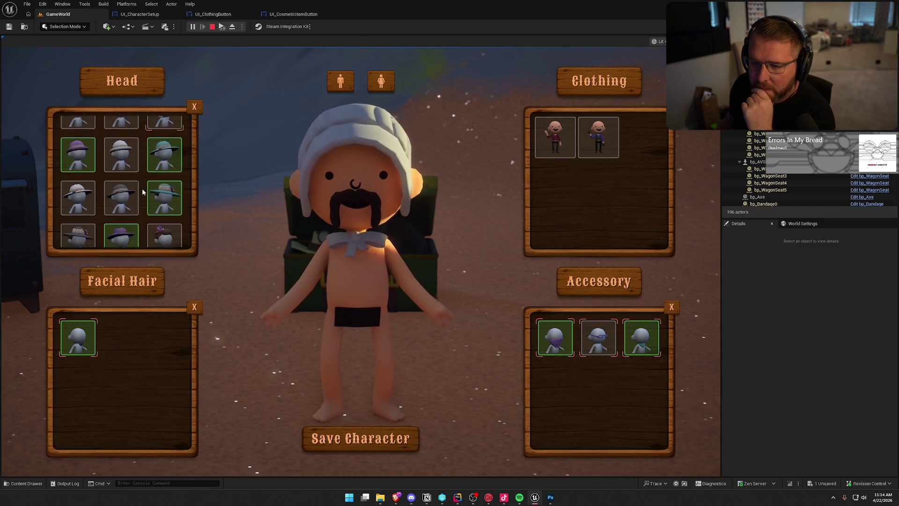
scroll(157, 197, down, 1)
click(78, 225)
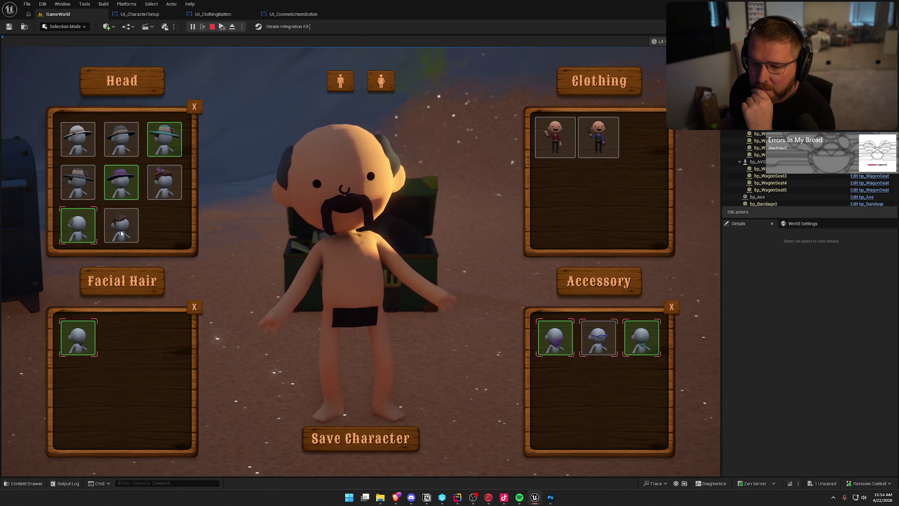
scroll(141, 234, up, 2)
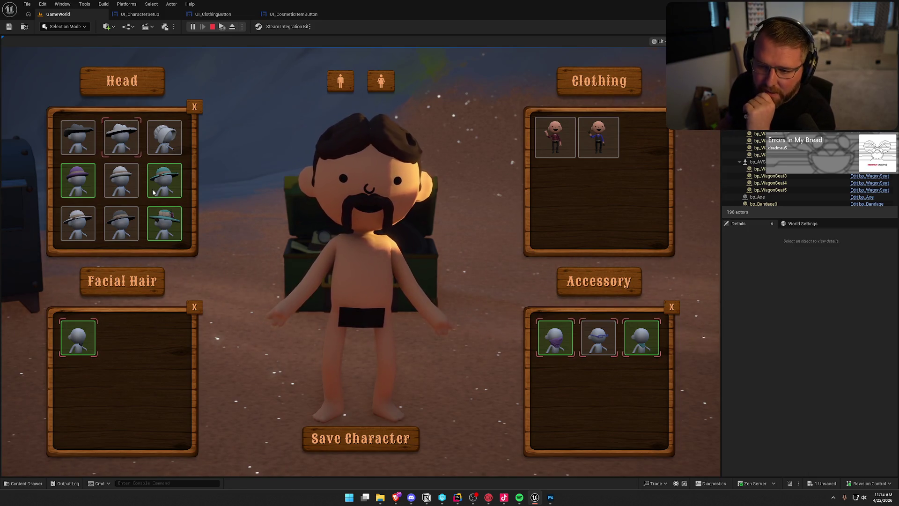
scroll(165, 192, down, 2)
scroll(162, 221, up, 3)
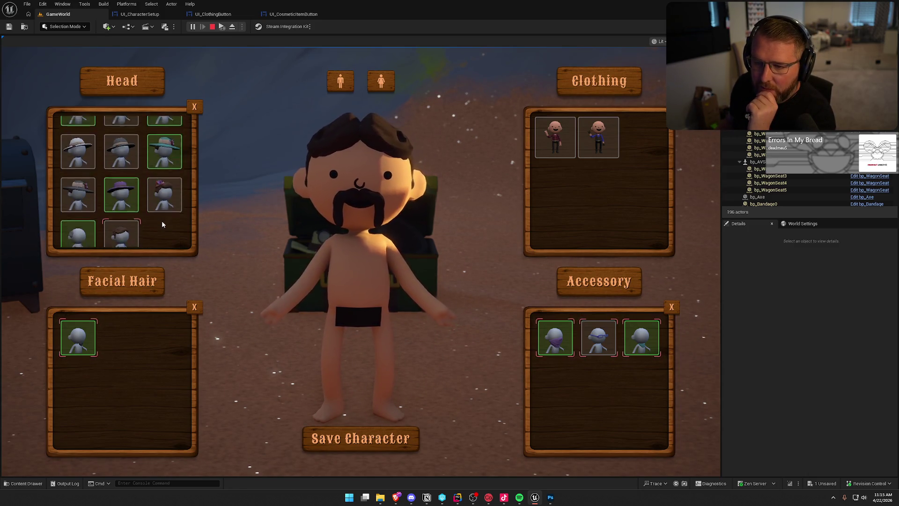
scroll(166, 221, up, 2)
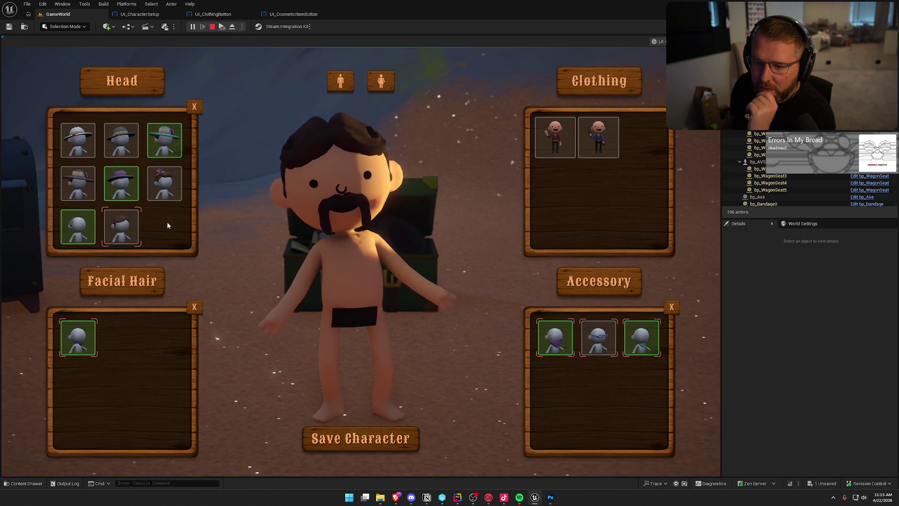
scroll(167, 221, down, 2)
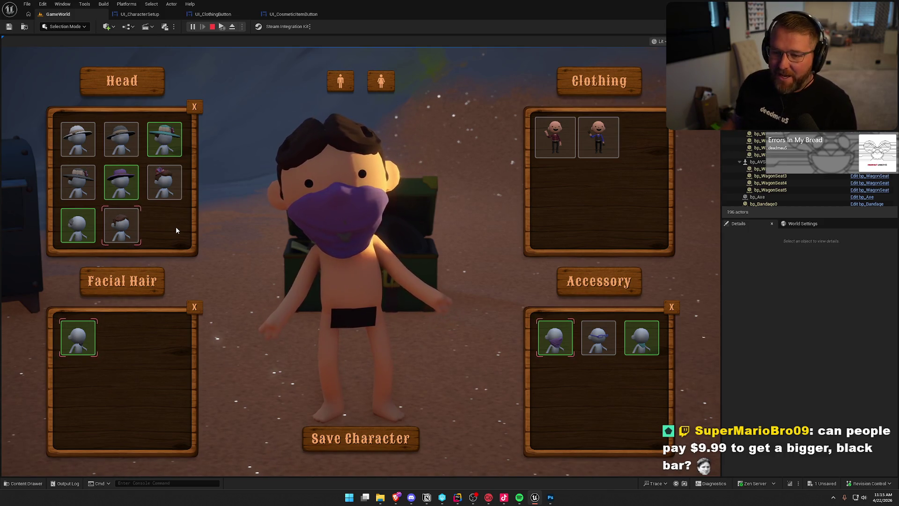
- Try the dark and white cowboy hats and dark hair on the character's head
click(84, 143)
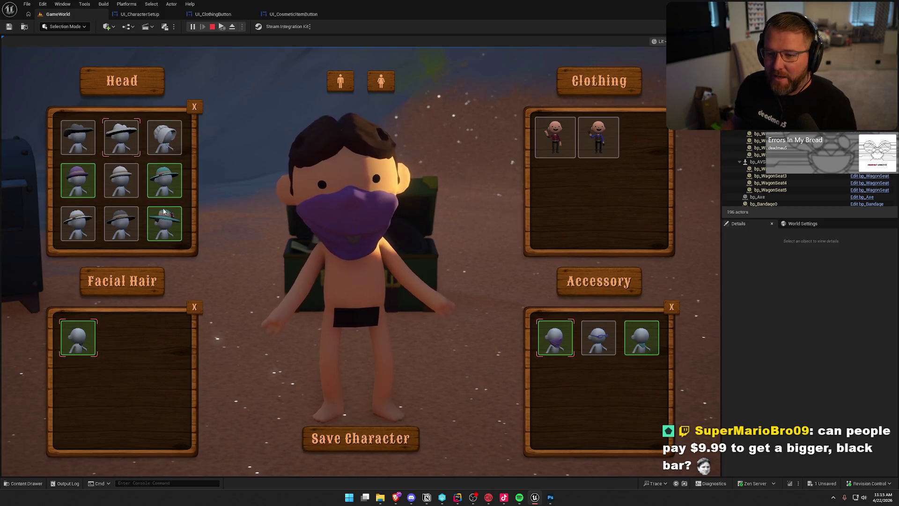
click(116, 144)
click(148, 139)
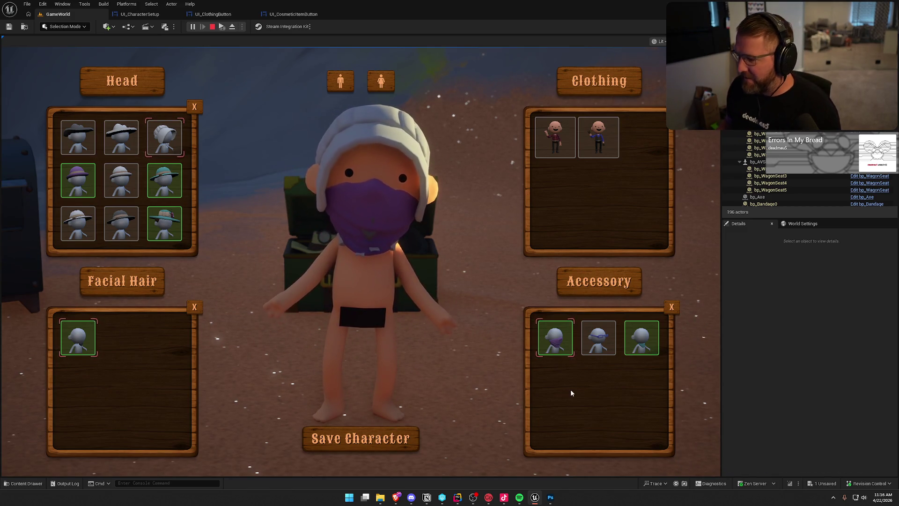
- Settle on the white cowboy hat and purple glasses after trying bandanas, then save the character
click(642, 337)
click(600, 346)
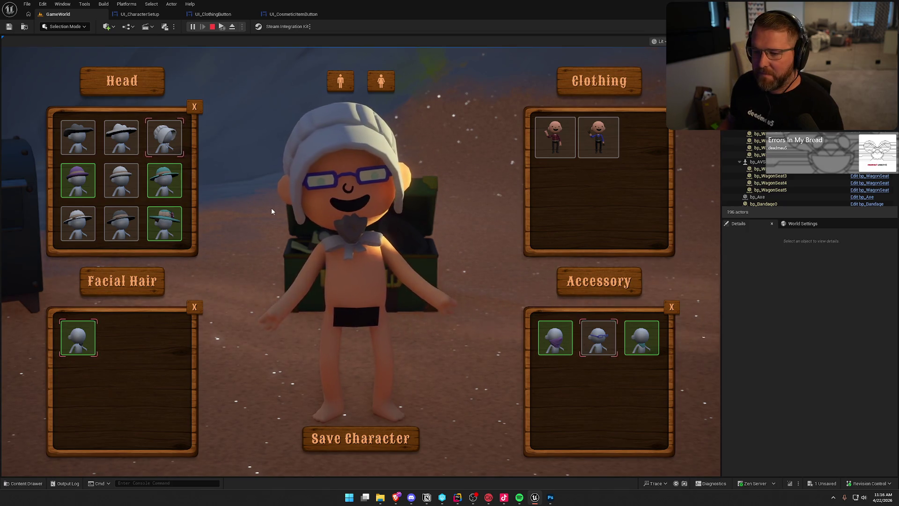
click(135, 154)
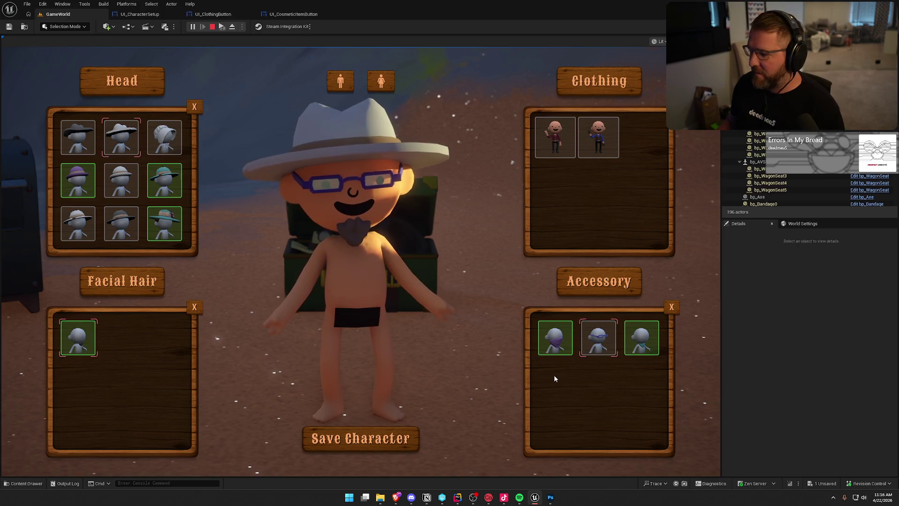
click(554, 344)
click(649, 335)
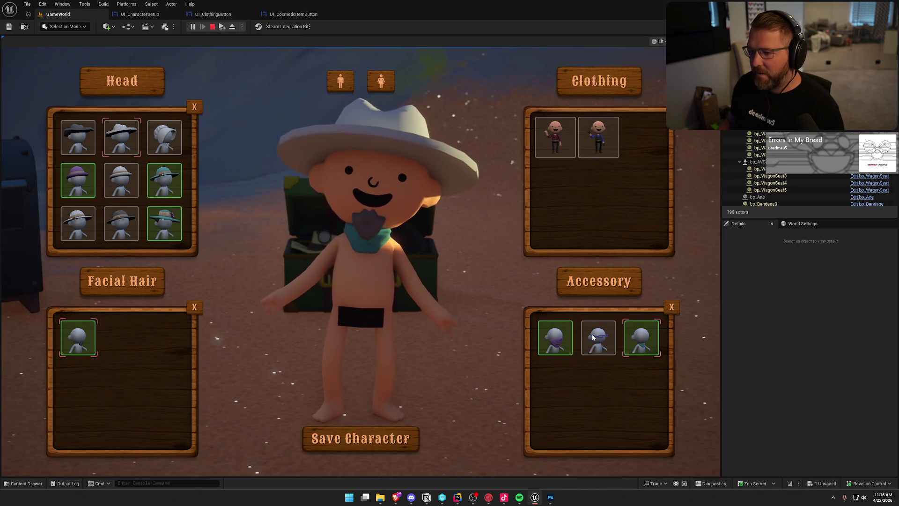
click(588, 337)
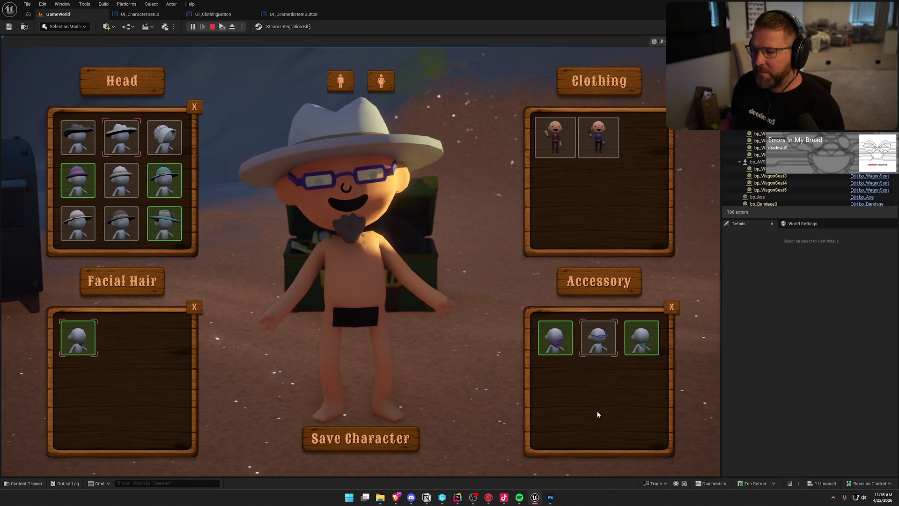
click(361, 438)
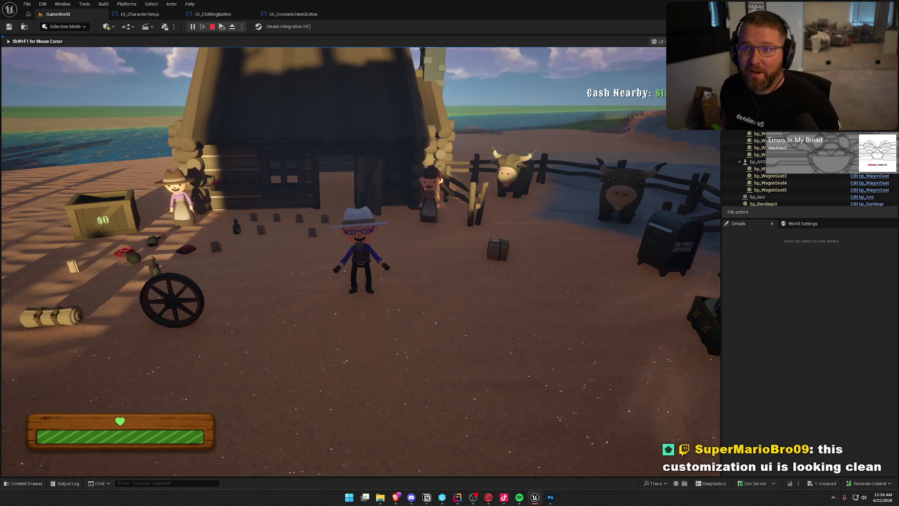
- Turn the camera and reopen the customization screen to see the saved cowboy-hat look
key(w)
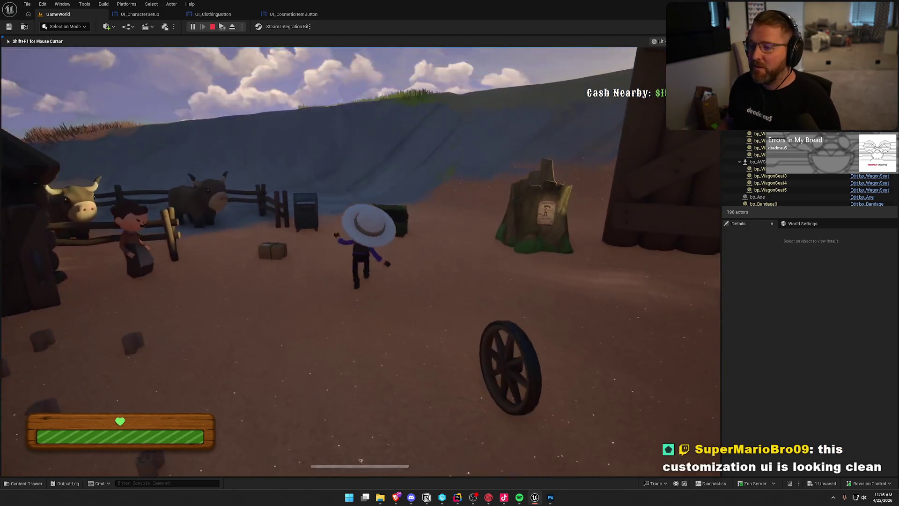
key(e)
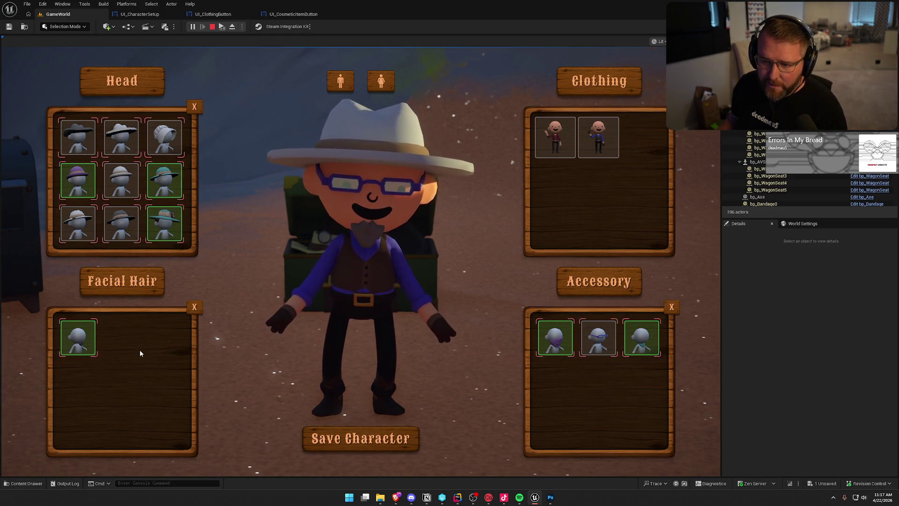
- Cycle through Head options: teal pith helmet, teal and red flowered hats, black cowboy hat
click(164, 180)
click(156, 213)
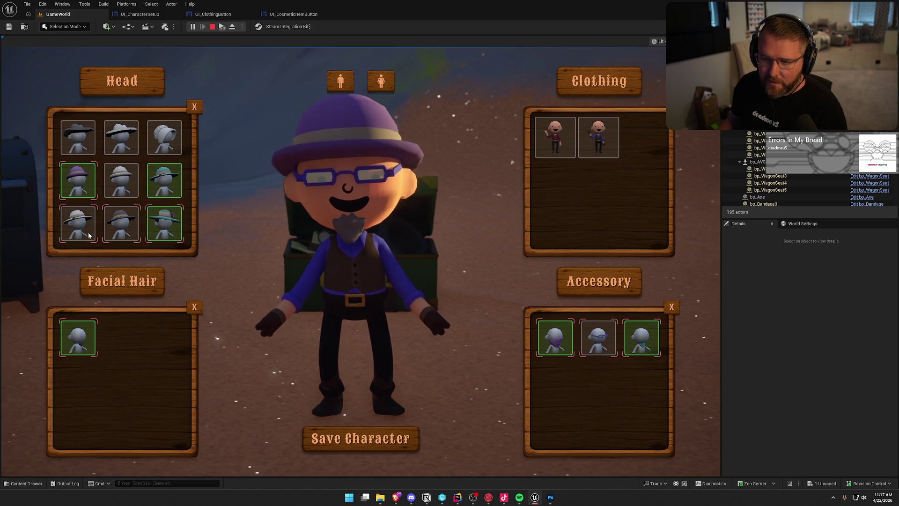
scroll(156, 206, down, 2)
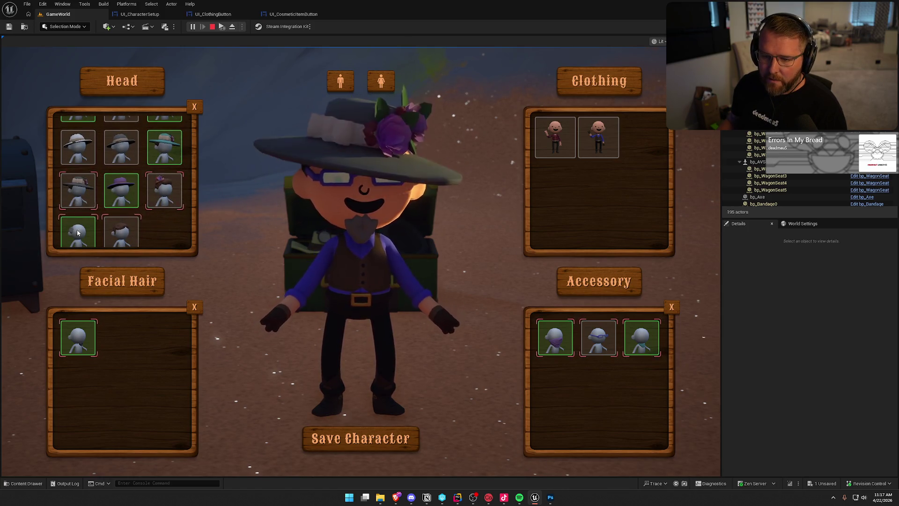
click(155, 206)
scroll(156, 188, up, 1)
scroll(156, 184, up, 1)
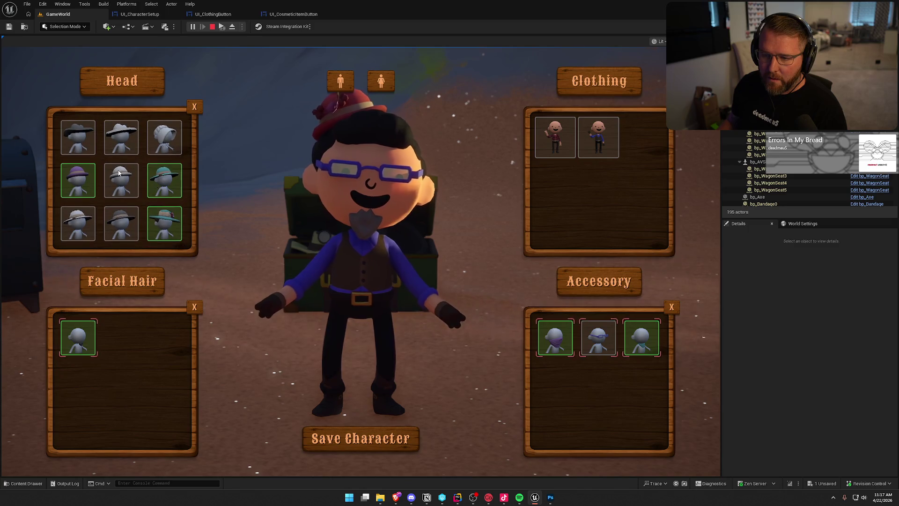
click(77, 137)
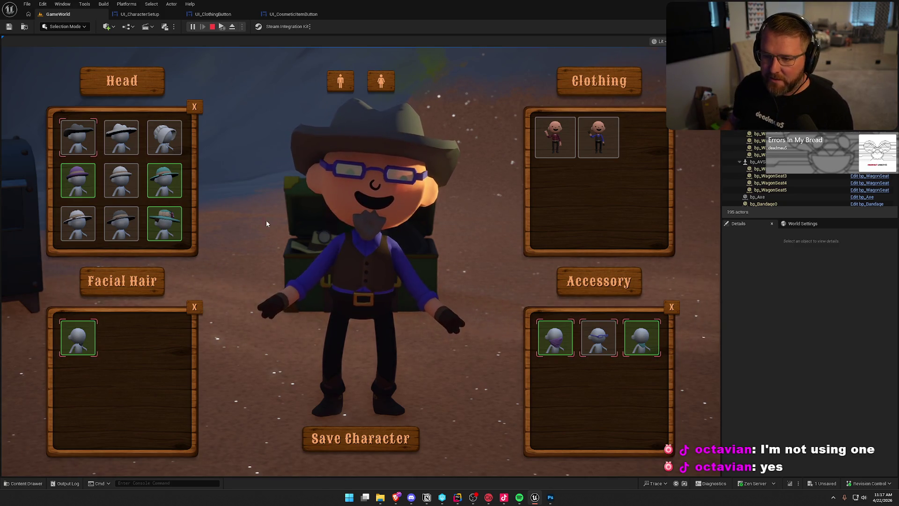
click(156, 190)
click(167, 220)
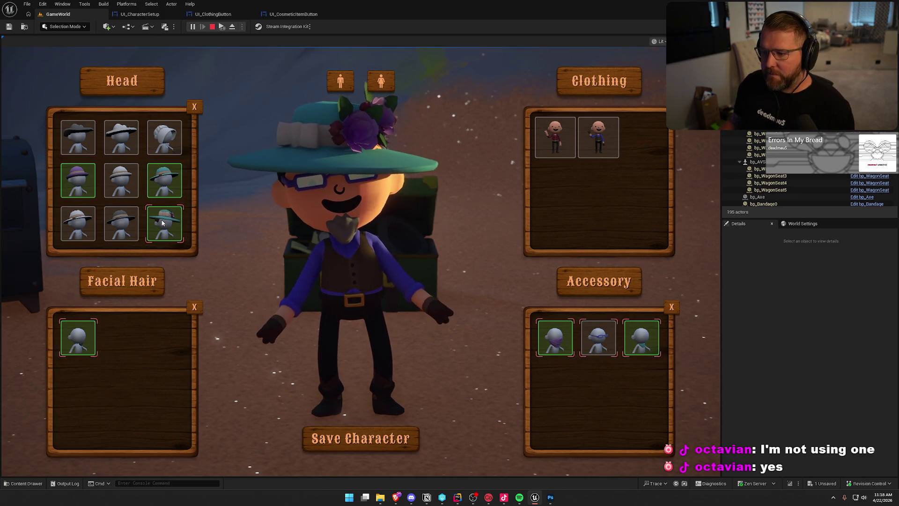
- Switch to the female body with the teal-topped dress and teal scarf, testing other hats and accessories
click(381, 81)
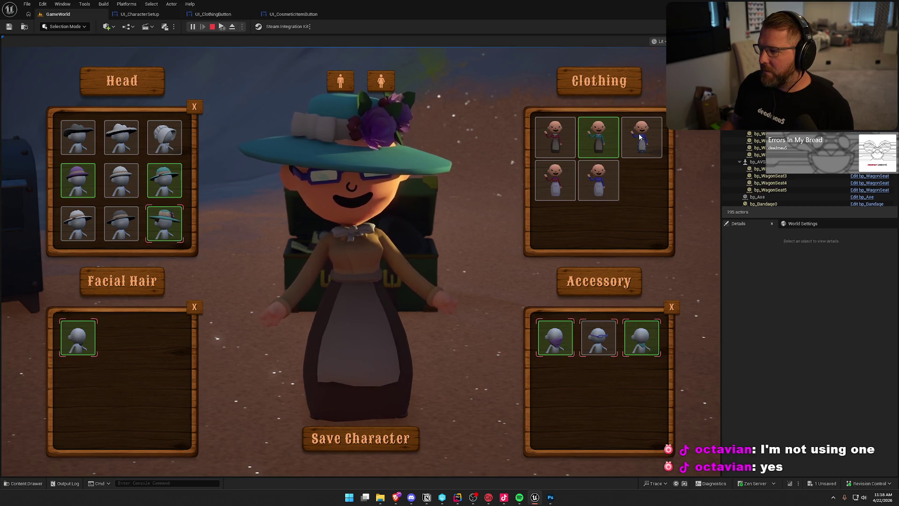
click(608, 133)
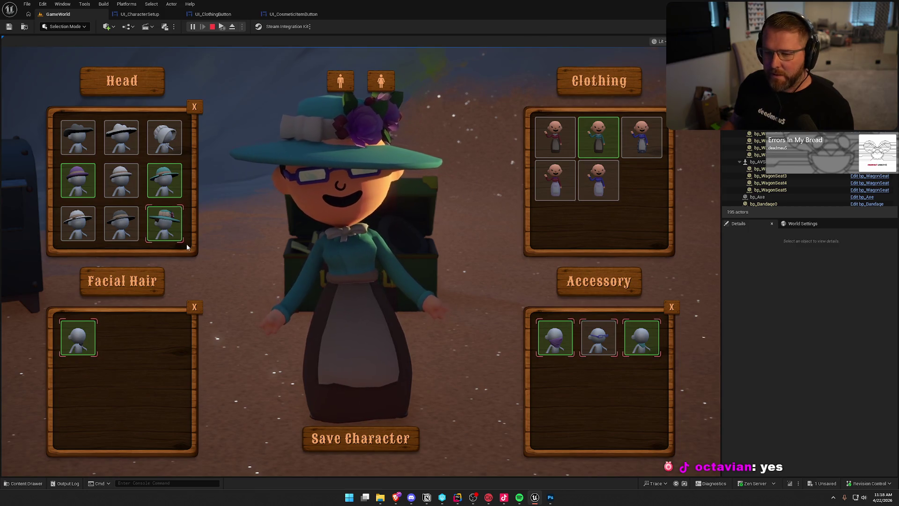
click(85, 225)
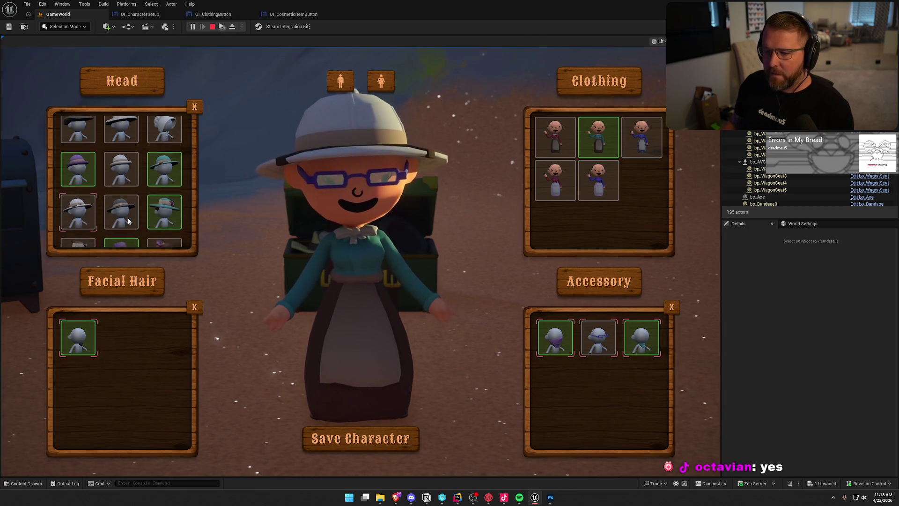
click(165, 195)
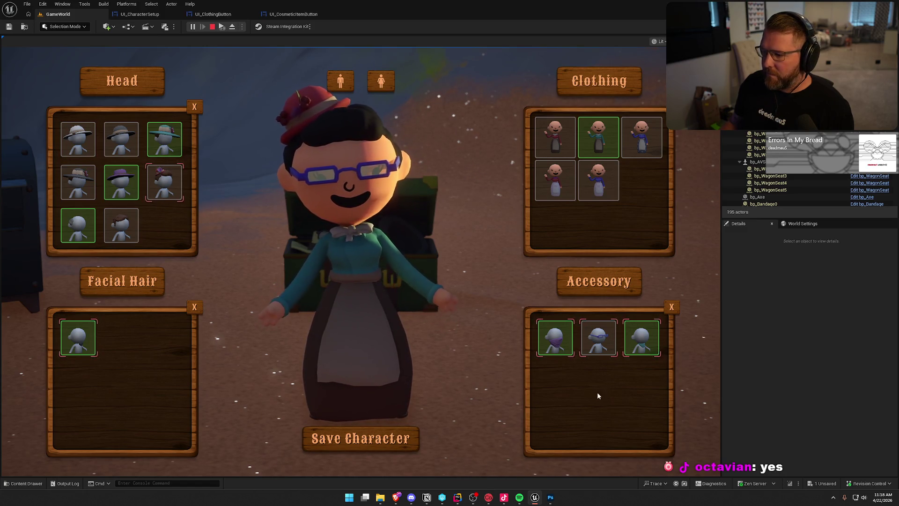
click(555, 342)
click(585, 342)
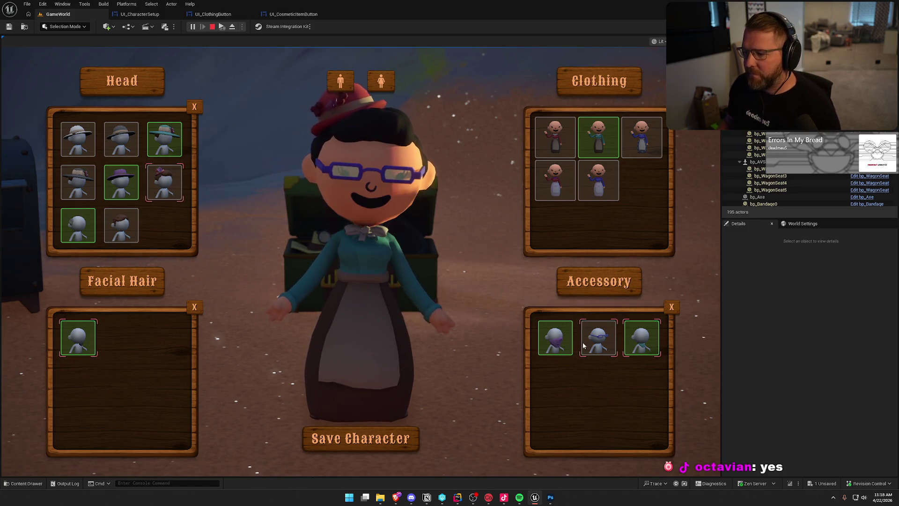
click(639, 344)
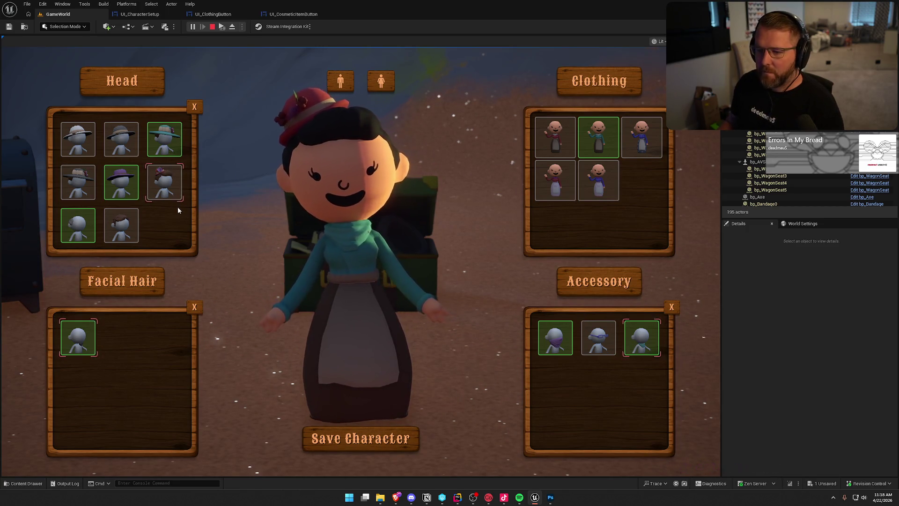
- Put on the teal wide-brim flowered hat and save the character
scroll(154, 229, up, 1)
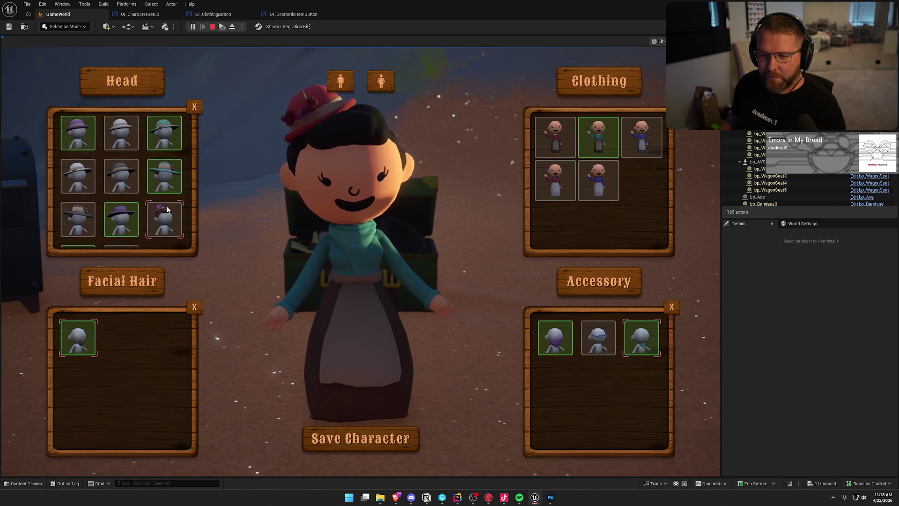
click(167, 177)
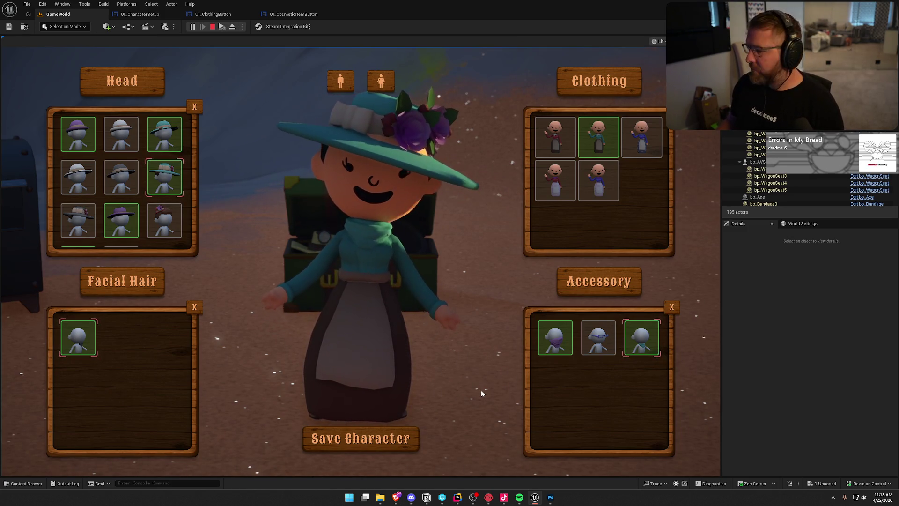
click(389, 448)
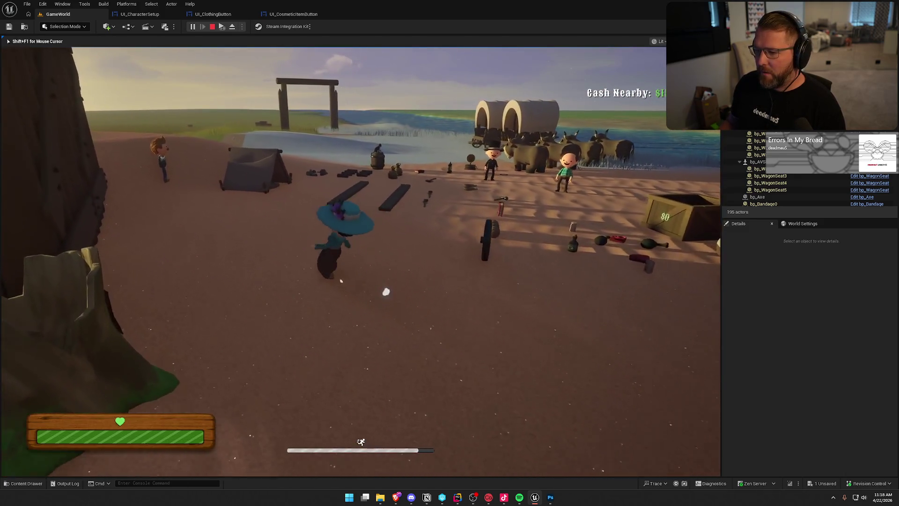
- Run the character along the beach and past the camp to the parcel by the cattle pen
key(shift+w)
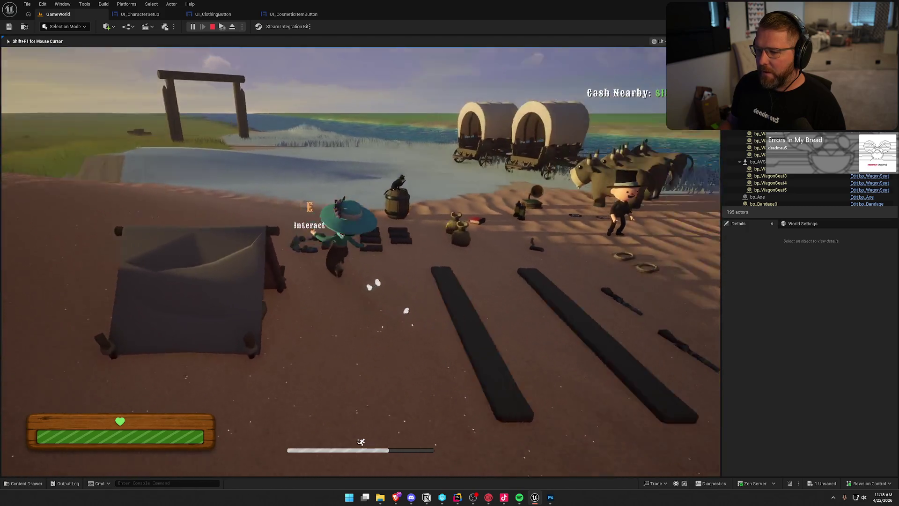
key(s)
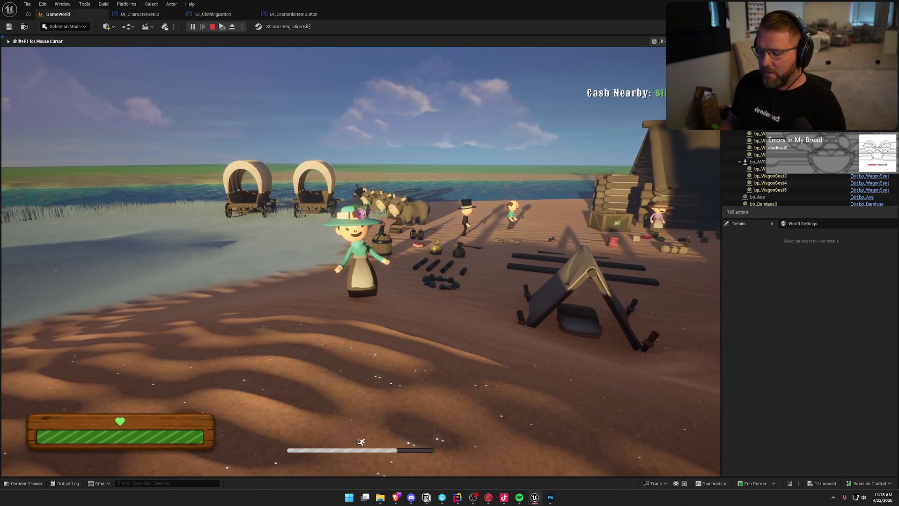
key(a)
key(w)
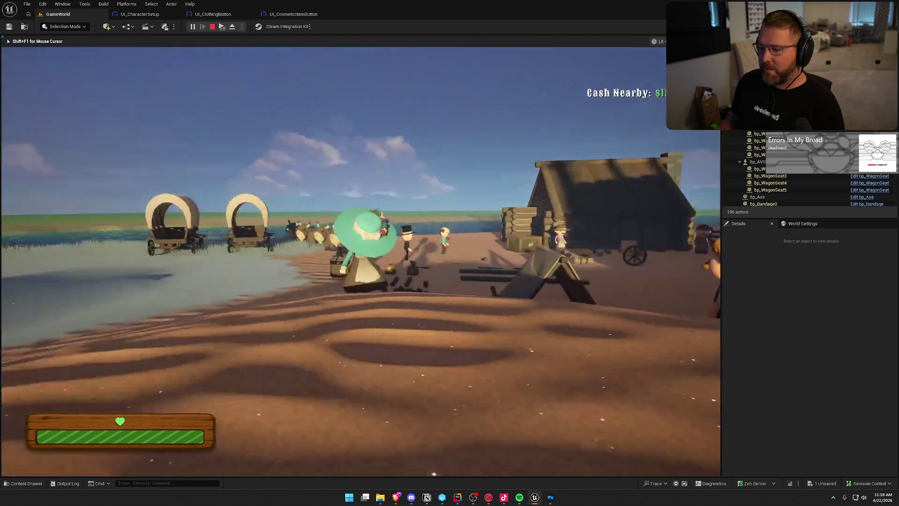
key(shift)
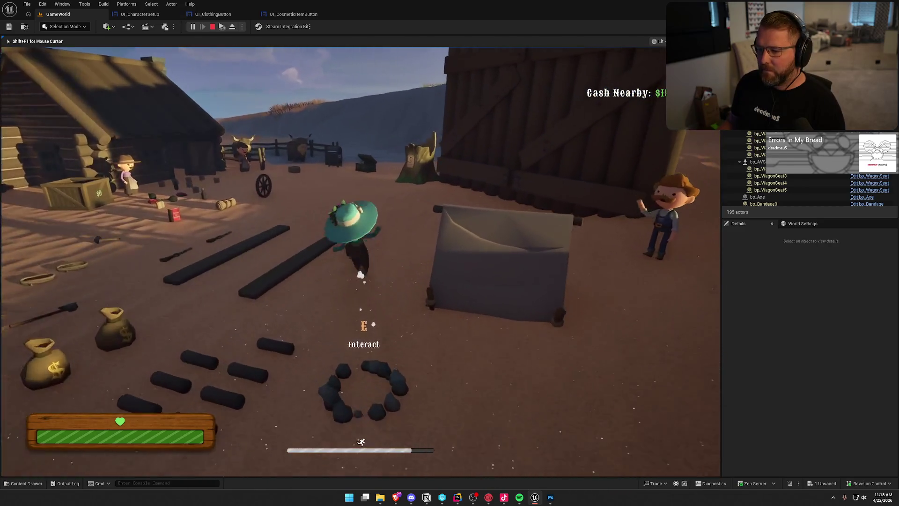
key(w)
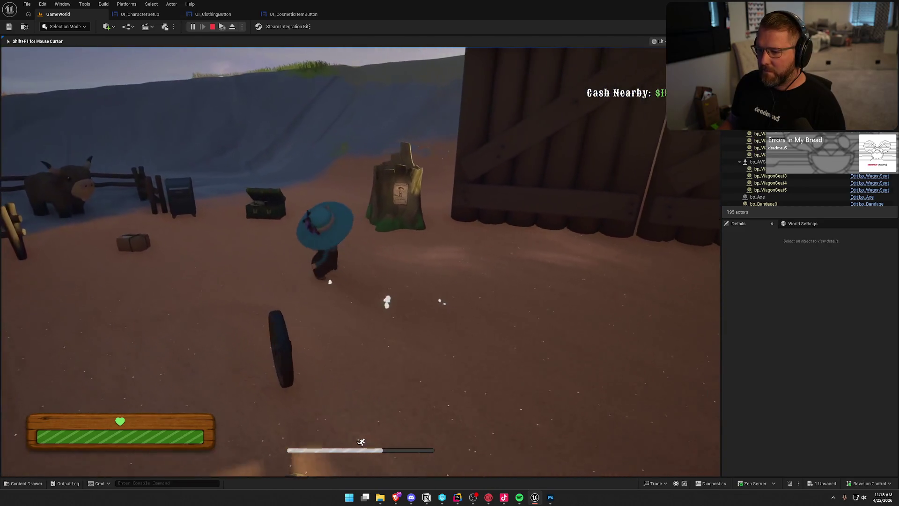
key(w)
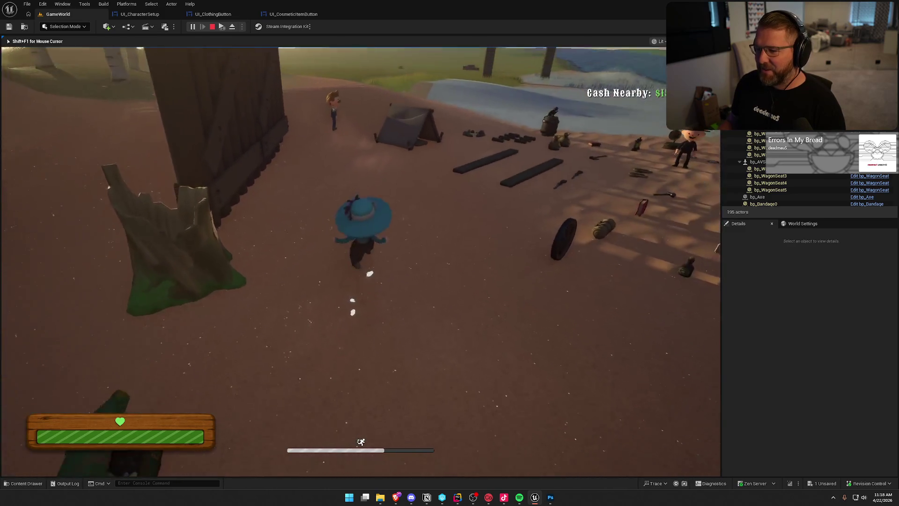
key(w)
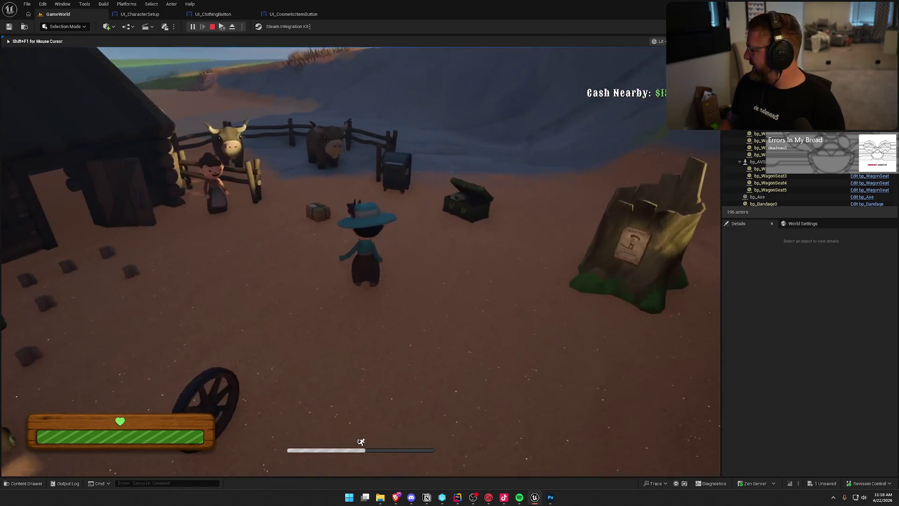
key(w)
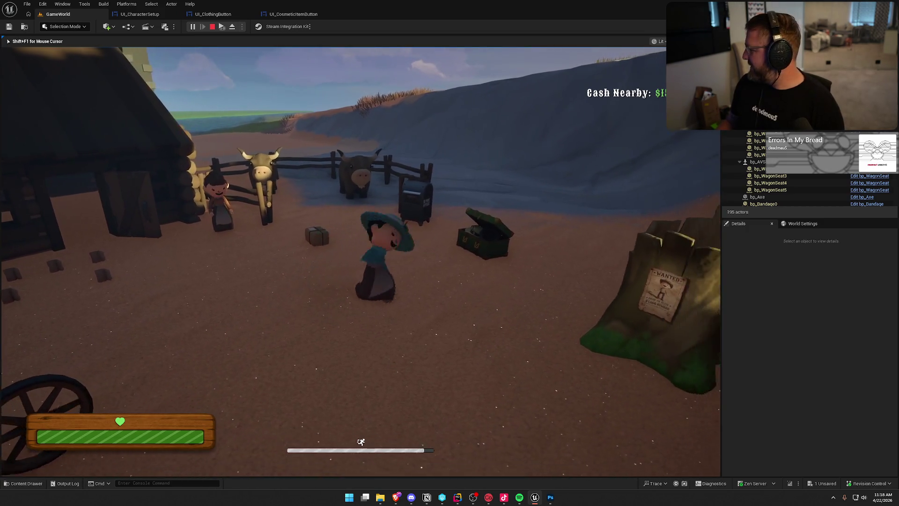
key(w)
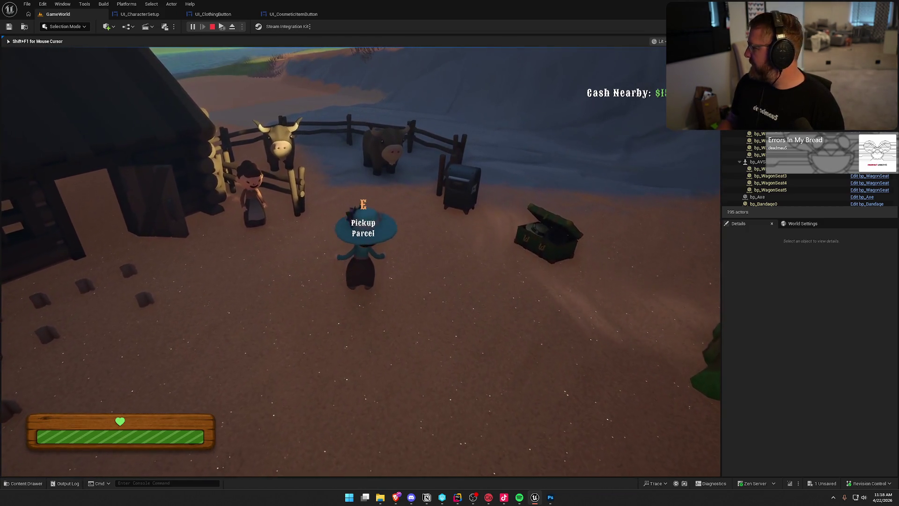
- Pick up and open the parcel to unlock the Neckerchief, then open customization at the station
key(e)
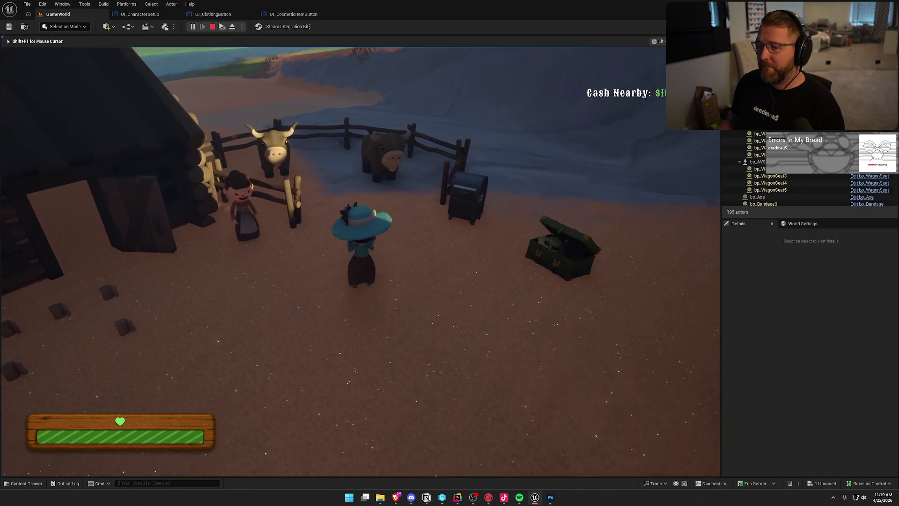
key(e)
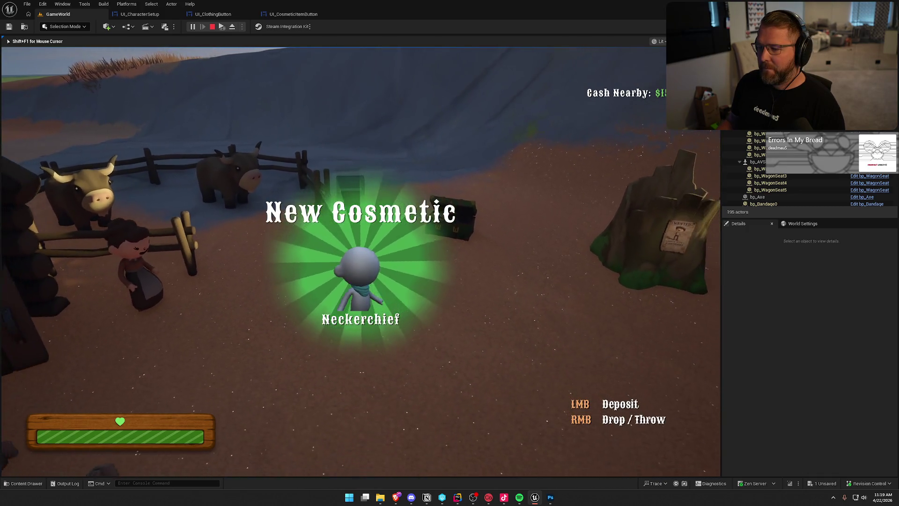
key(w)
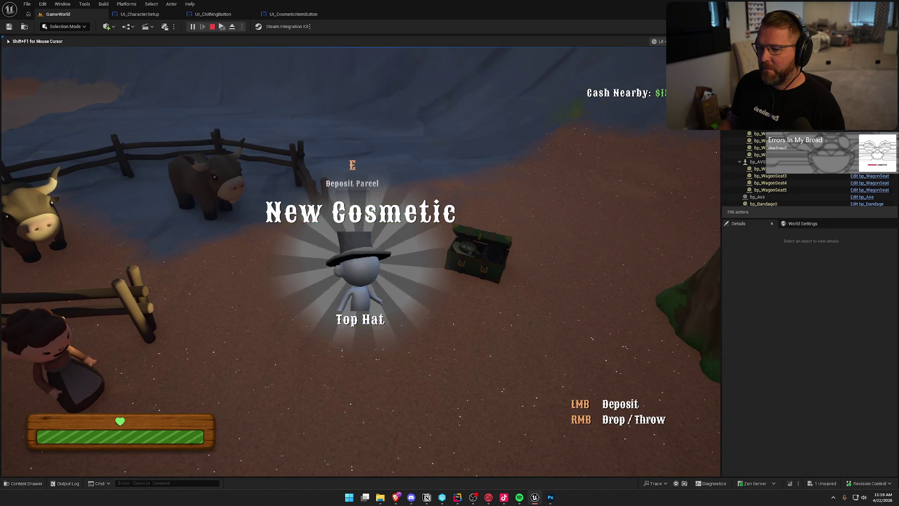
key(w)
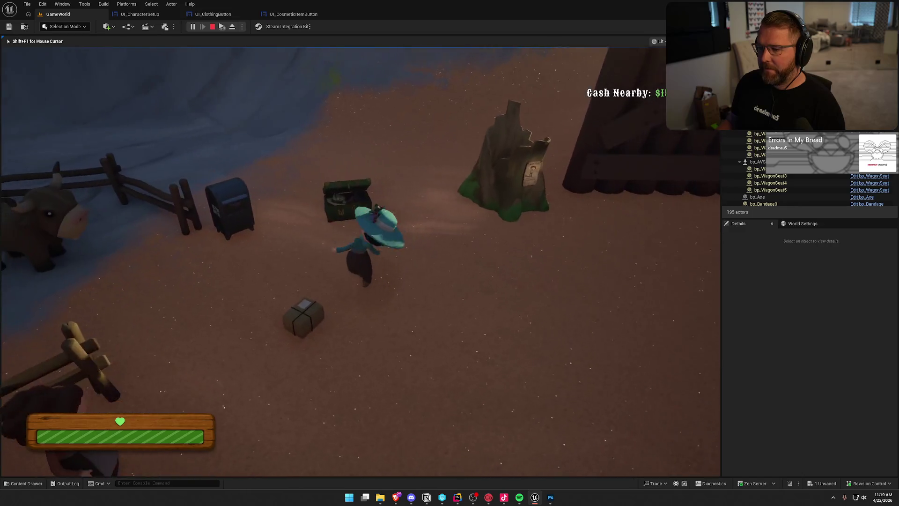
key(e)
scroll(151, 184, down, 2)
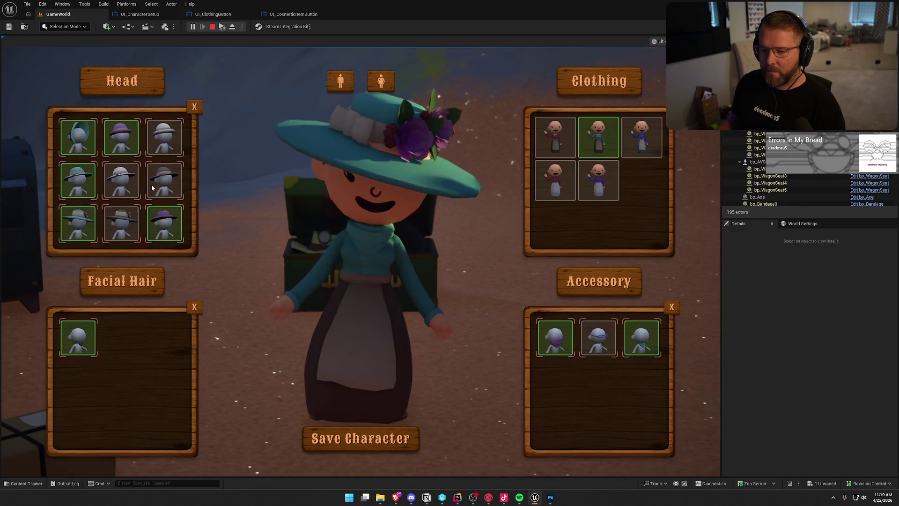
- Make the character male with a grey top hat, blue shirt with vest and purple glasses, then save
click(124, 187)
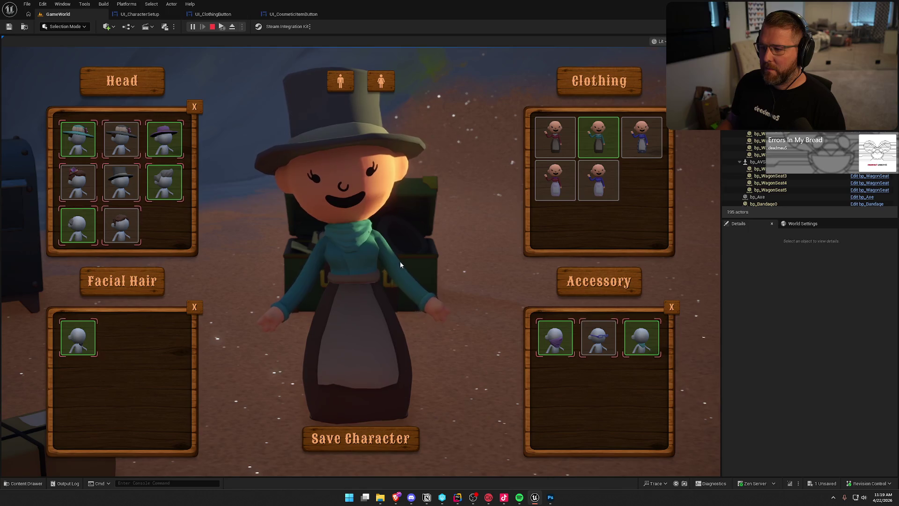
click(347, 83)
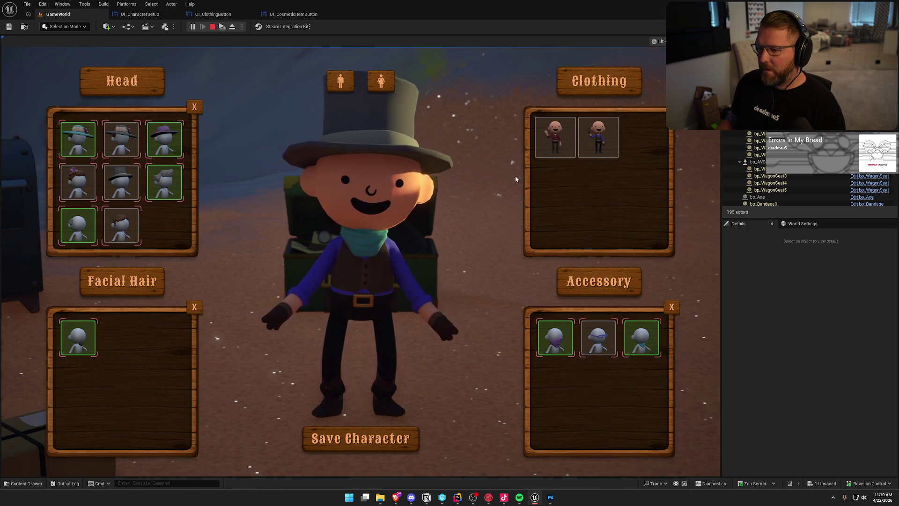
click(599, 148)
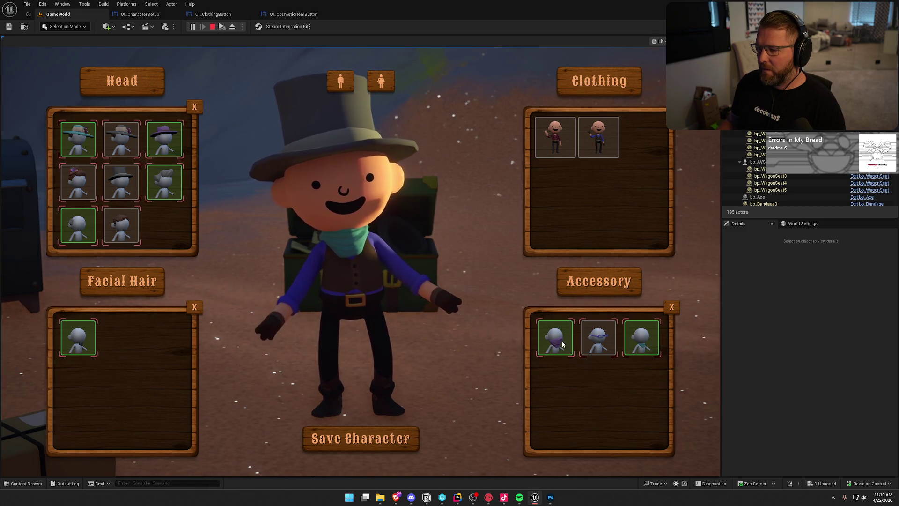
click(598, 338)
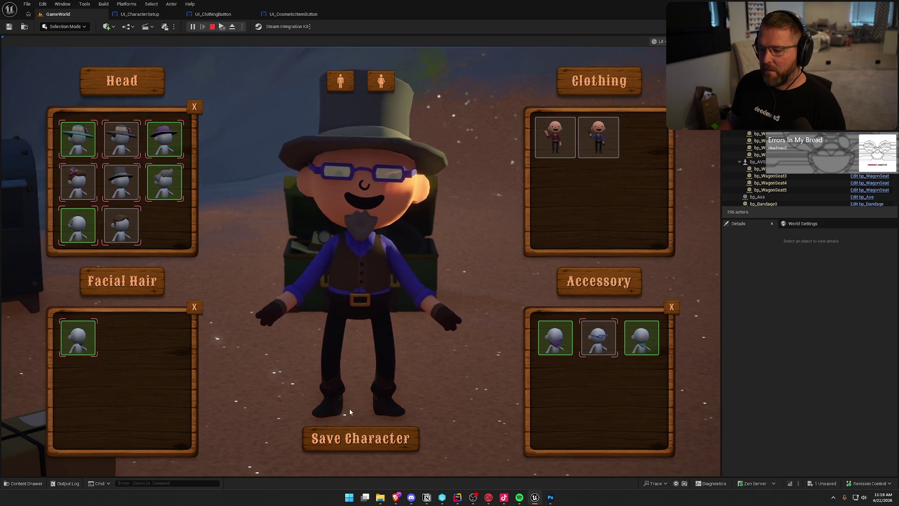
click(360, 438)
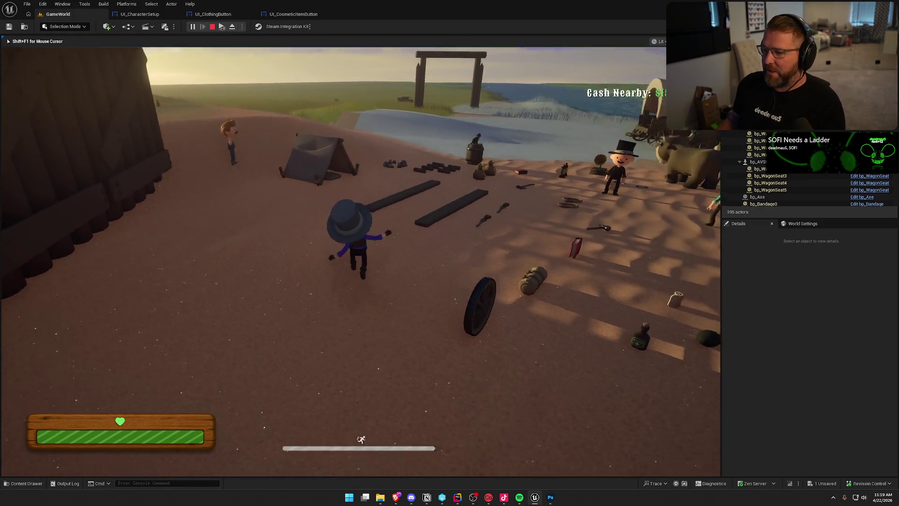
- Walk past the tent and fire ring to the open chest by the animal pen
key(w)
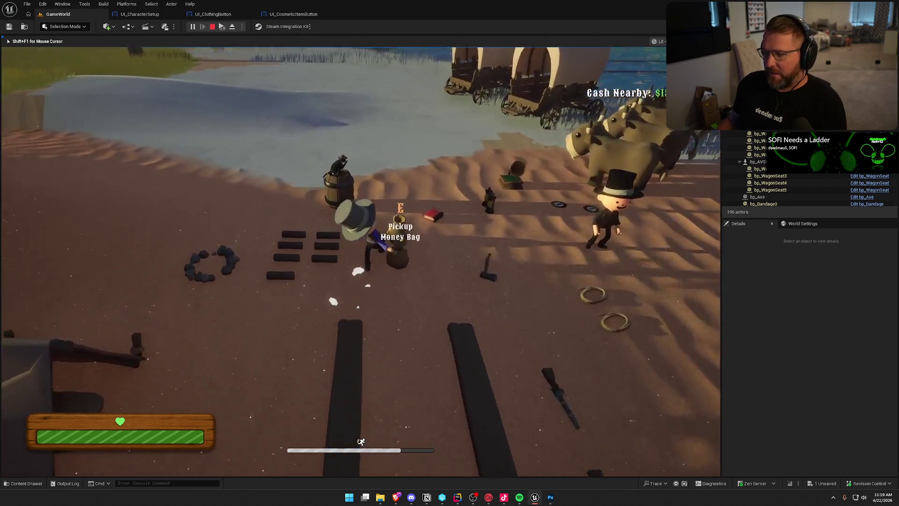
key(w)
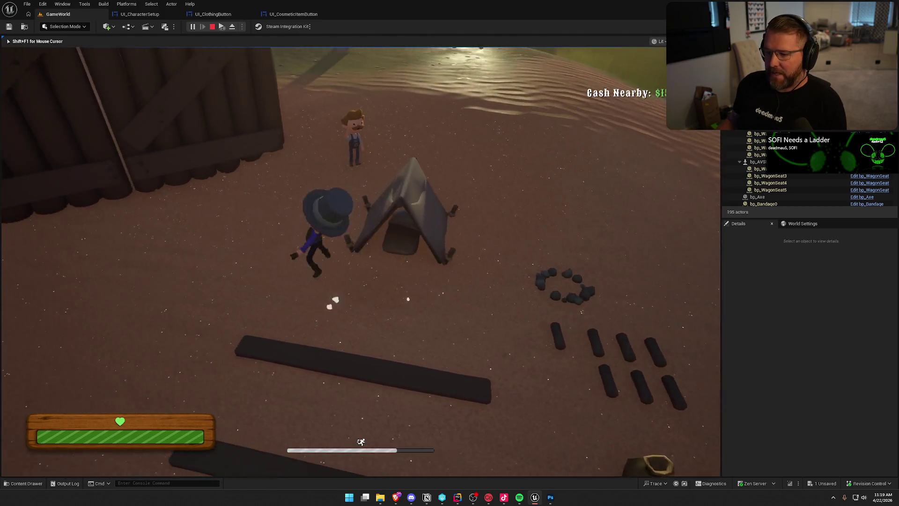
key(w)
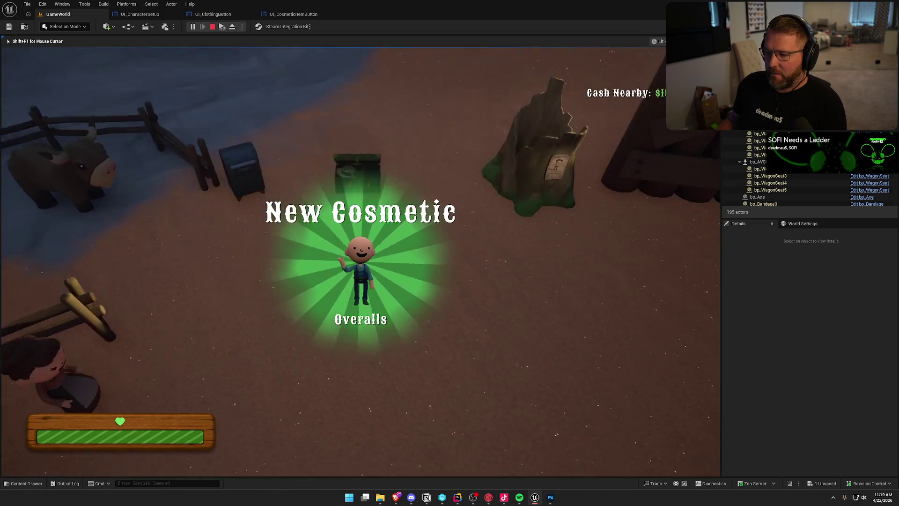
- At the station, dress the character in blue overalls, teal bandana and teal safari hat, then resume play
key(e)
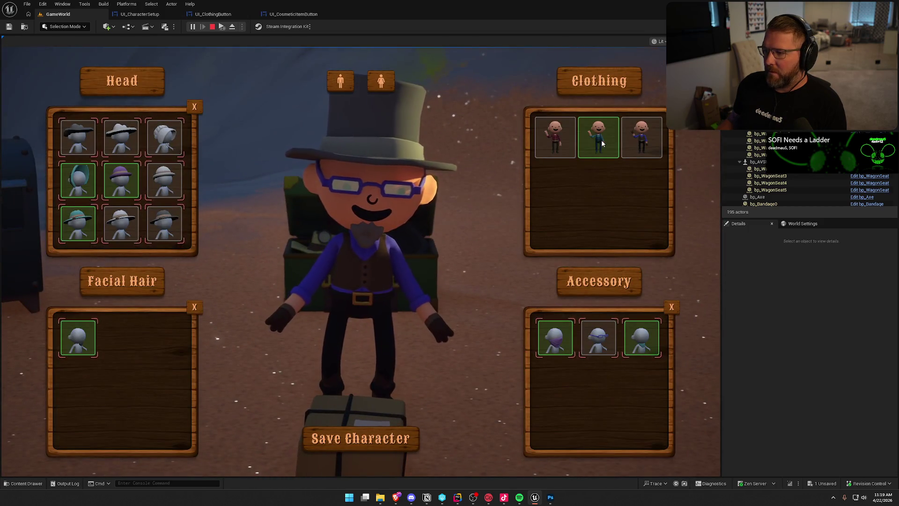
click(601, 139)
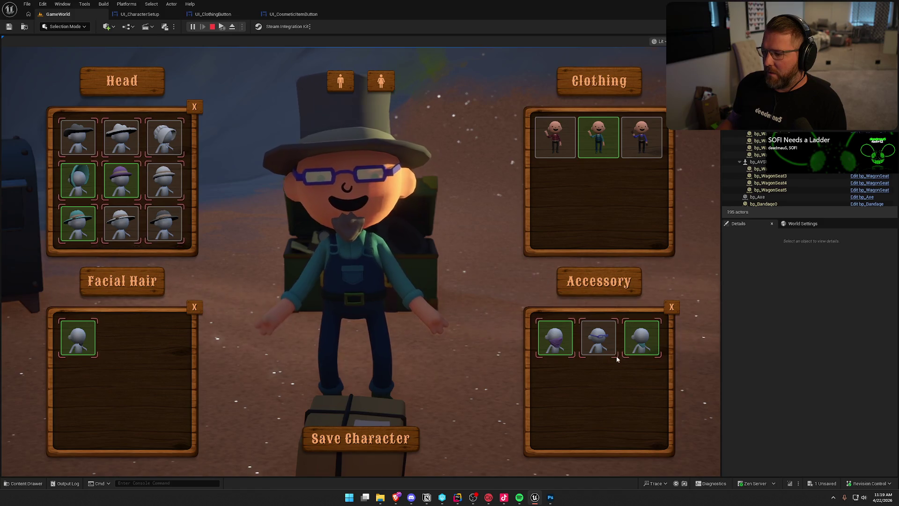
click(637, 339)
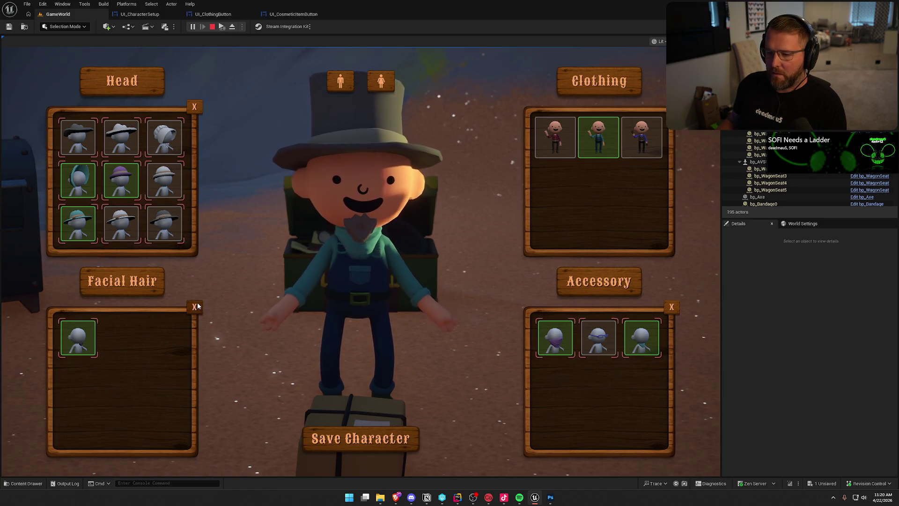
scroll(89, 207, down, 1)
click(90, 210)
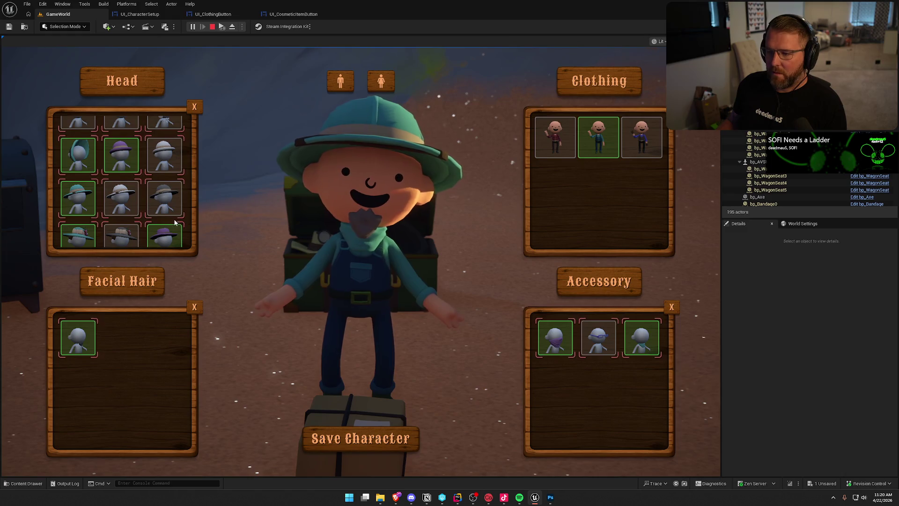
click(194, 307)
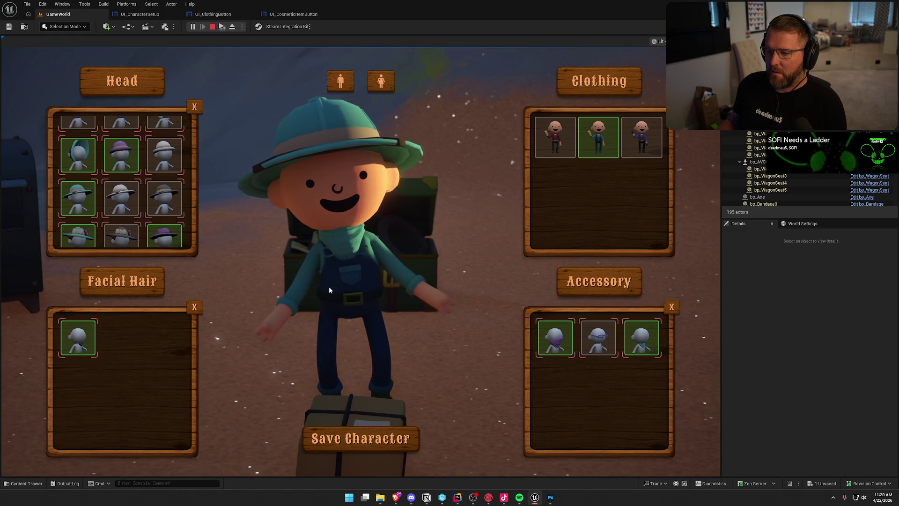
click(361, 438)
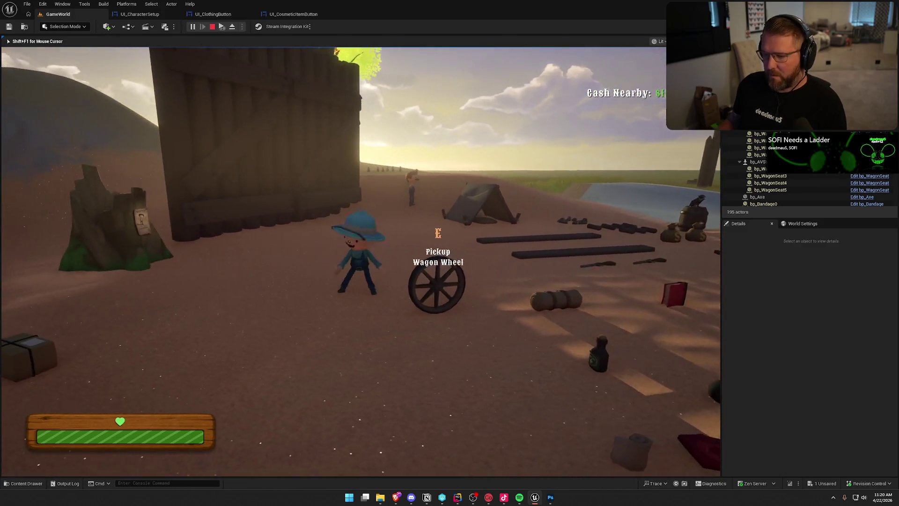
- Walk and sprint the character past the tent to the Lobby Trading Post and use the medicine
key(w)
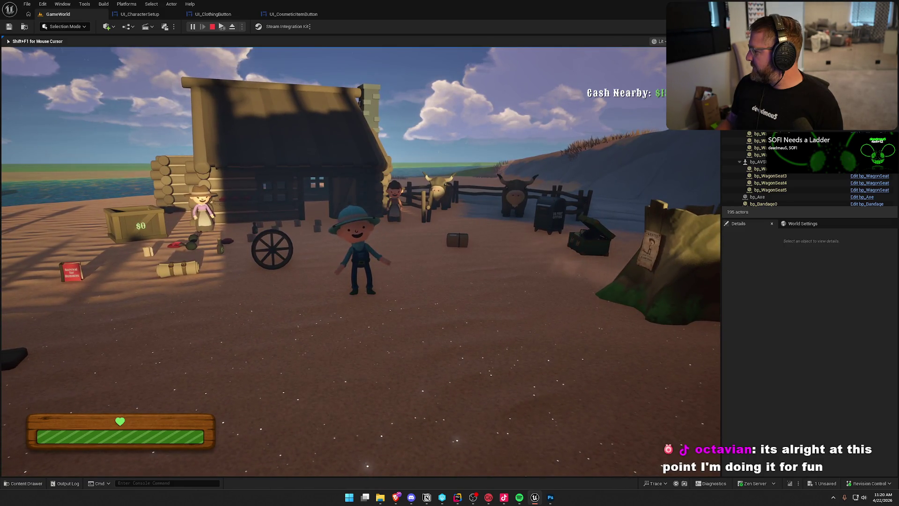
key(shift+w)
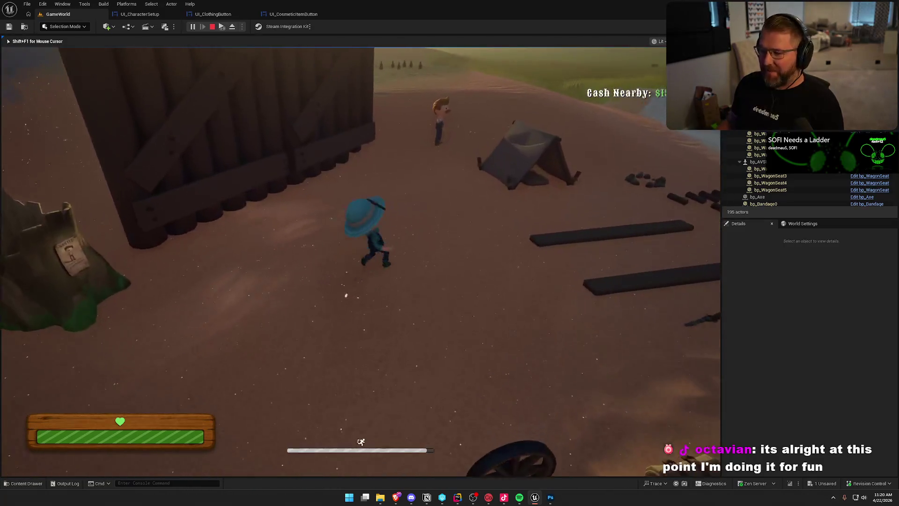
key(w)
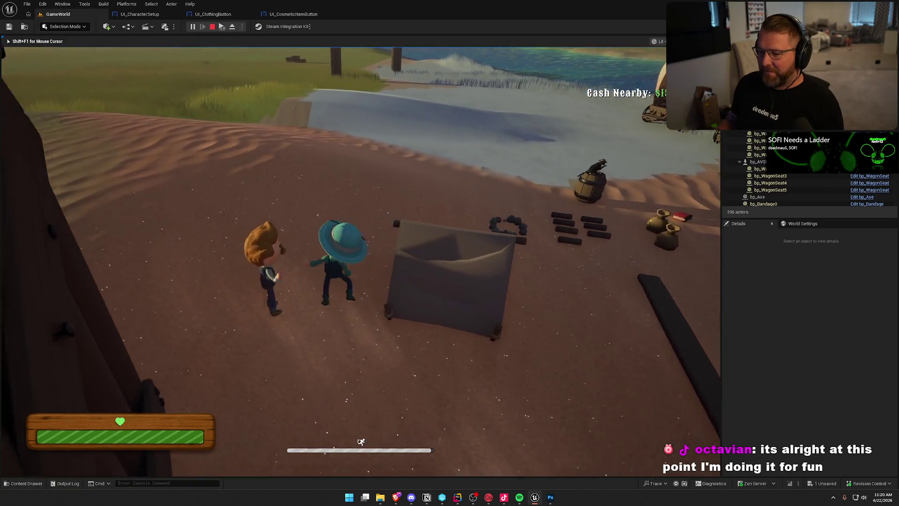
key(w)
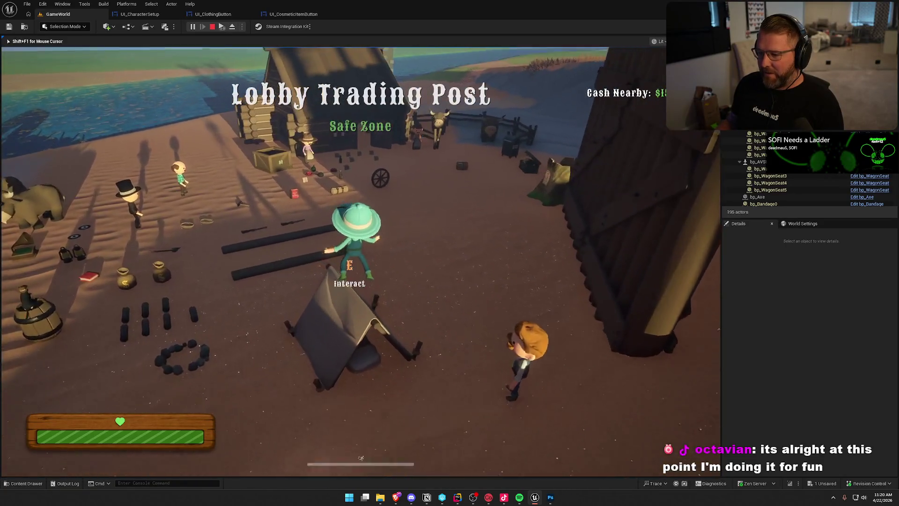
key(shift+w)
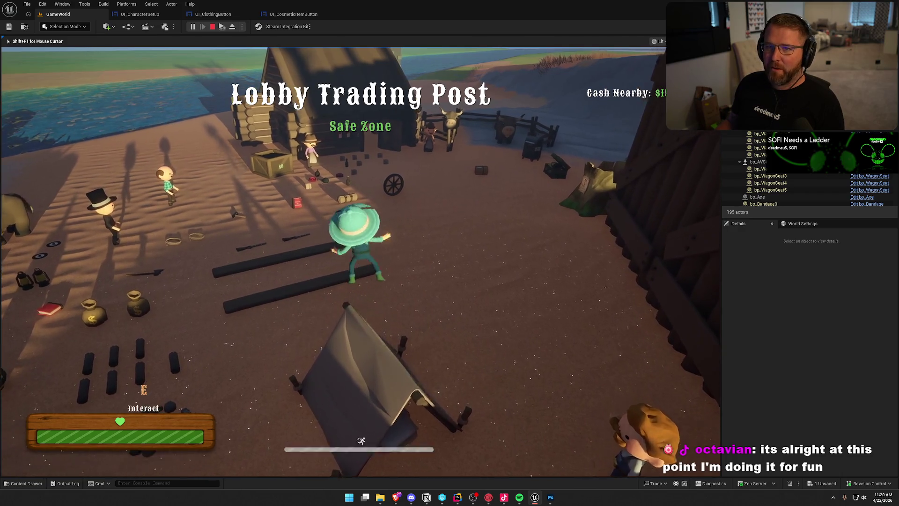
key(w)
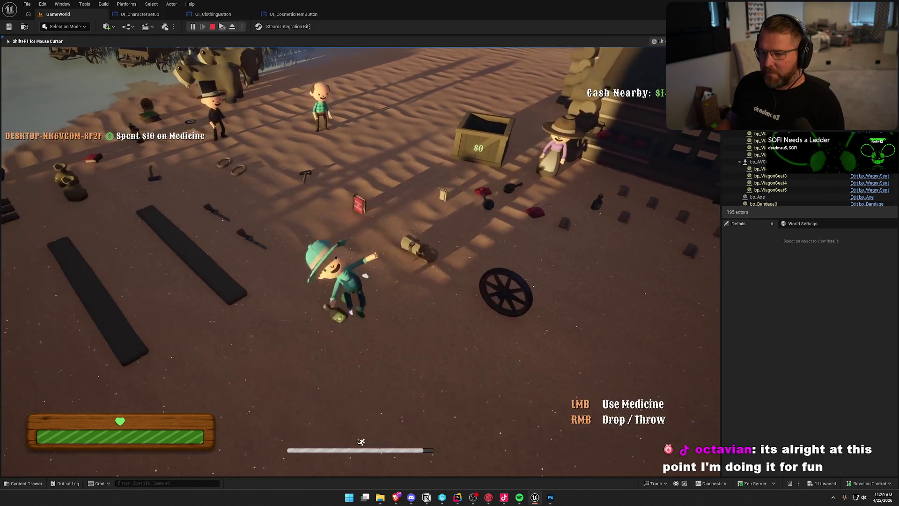
click(360, 253)
- Head toward the covered wagons, then stop Play In Editor and open UI_CharacterSetup's event graph
key(w)
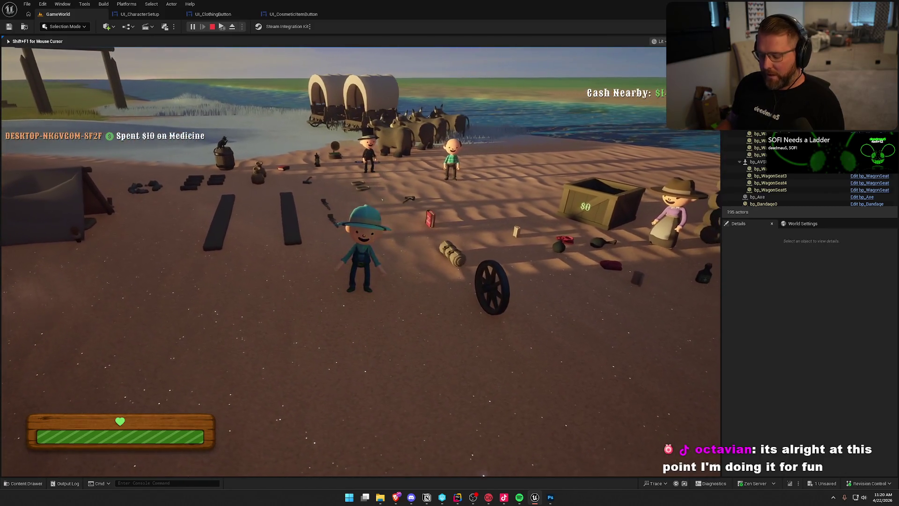
key(Escape)
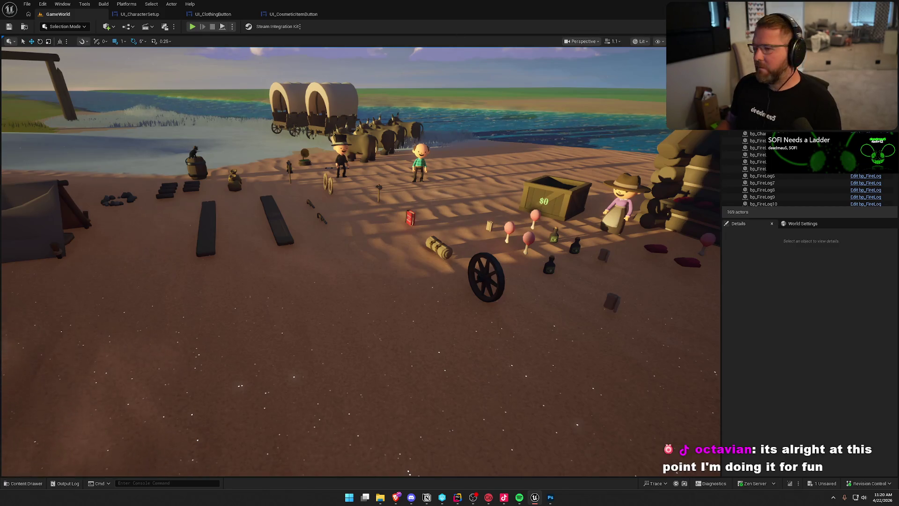
click(142, 14)
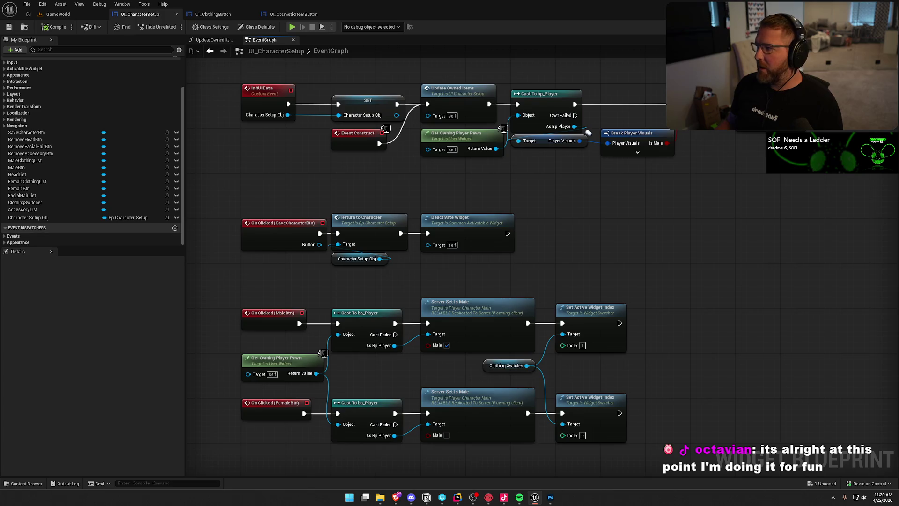
- Look at UI_ClothingButton, then the UI_CosmeticItemButton event graph, panning to its top row of nodes
click(220, 14)
click(283, 14)
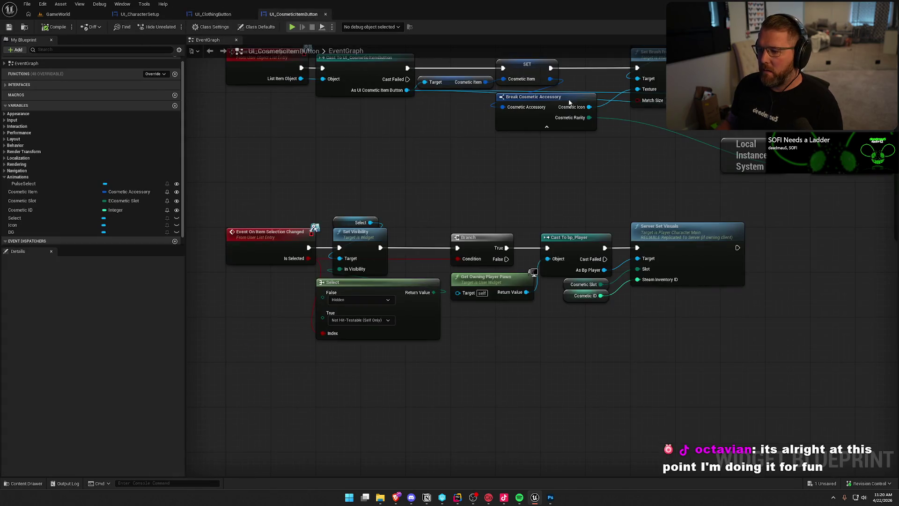
drag(524, 170, 534, 230)
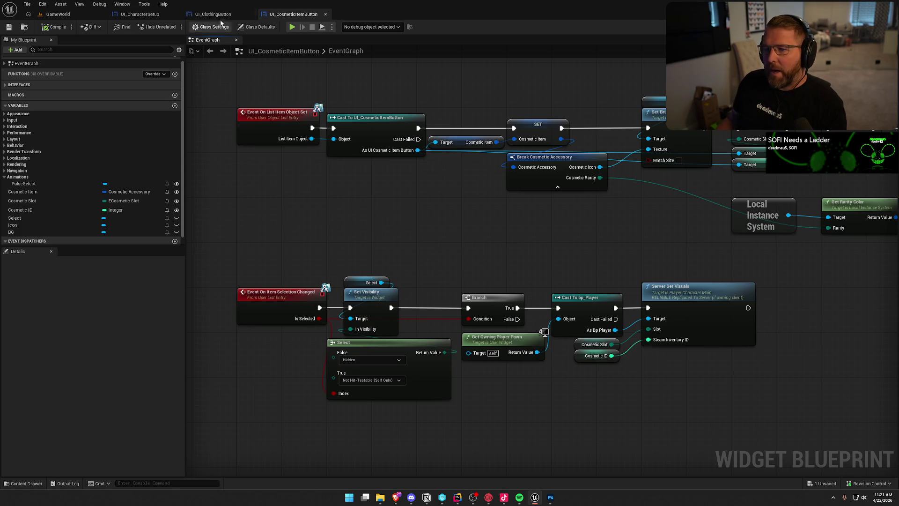
- Check UI_CharacterSetup's layout and graph, then return to UI_CosmeticItemButton and expand its Interfaces list
click(157, 17)
click(866, 26)
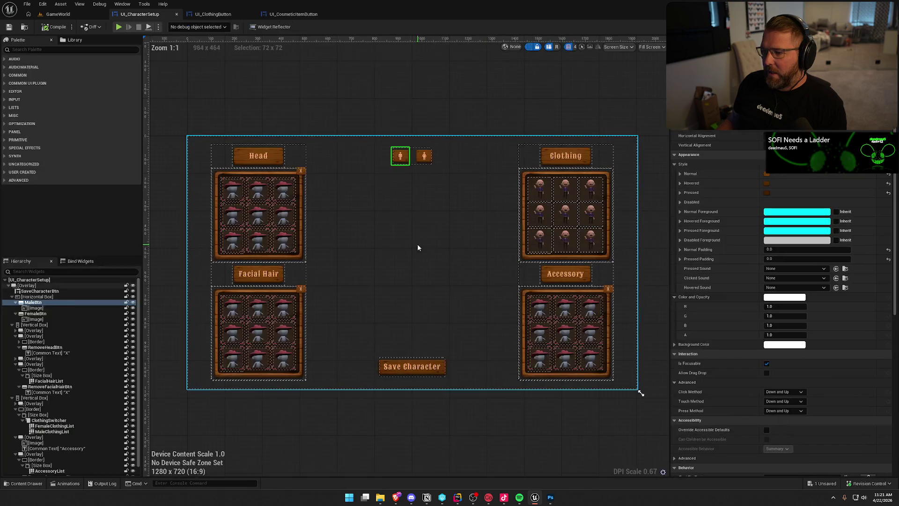
key(shift+F4)
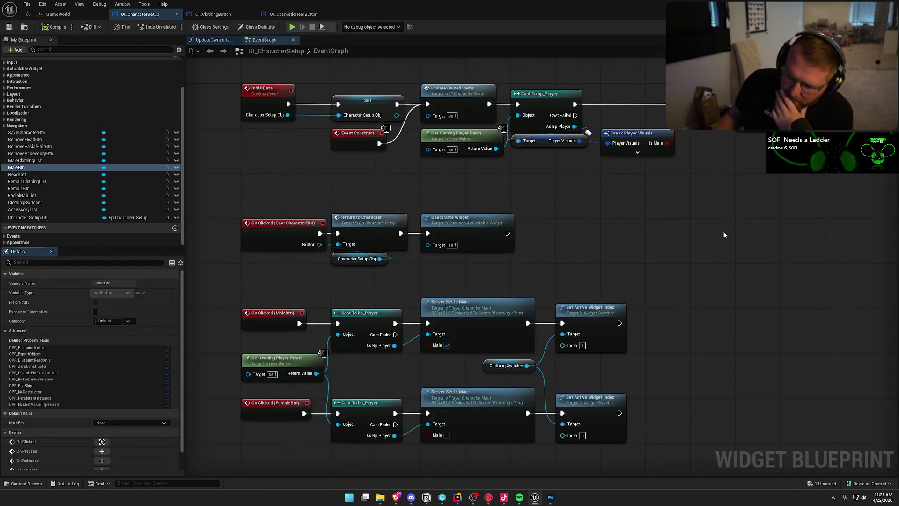
click(285, 14)
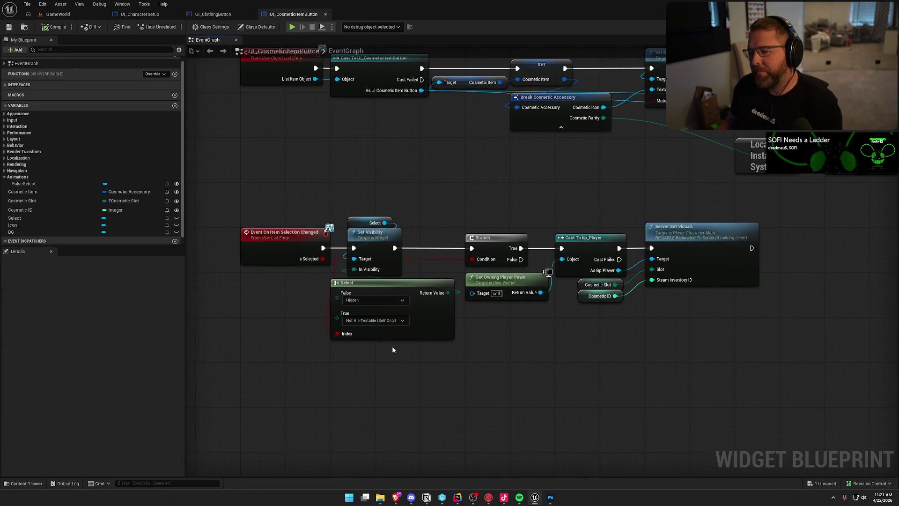
scroll(103, 159, up, 1)
click(5, 92)
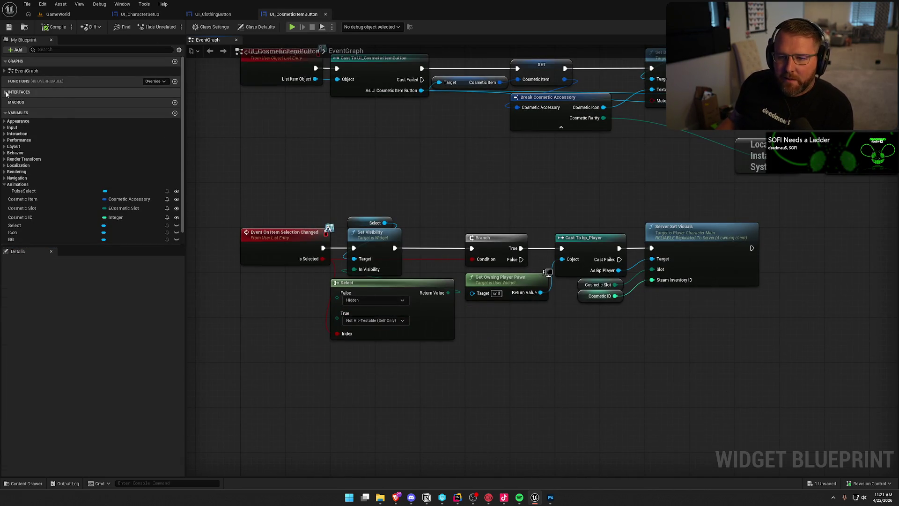
- Expand User List Entry and Object List Entry, inspect On Item Expansion Changed and On Entry Released, then pan to the Set Brush nodes
click(5, 101)
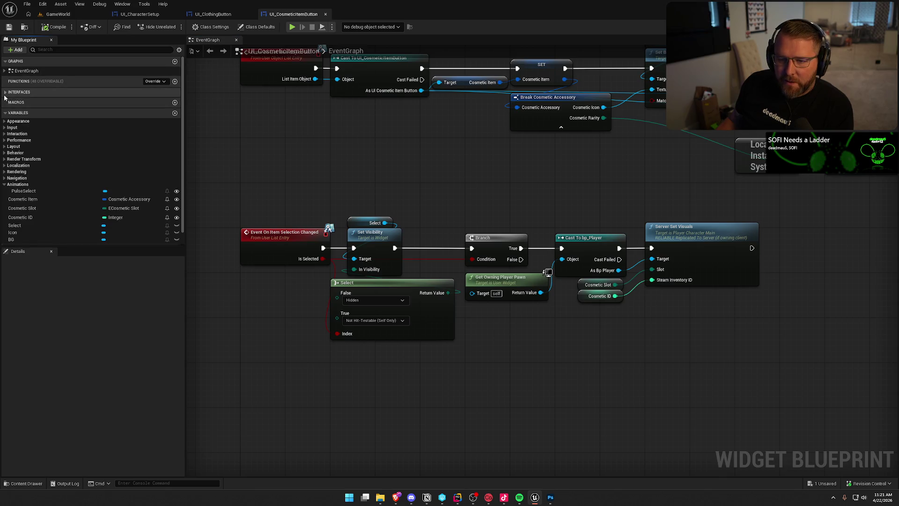
click(4, 100)
click(5, 100)
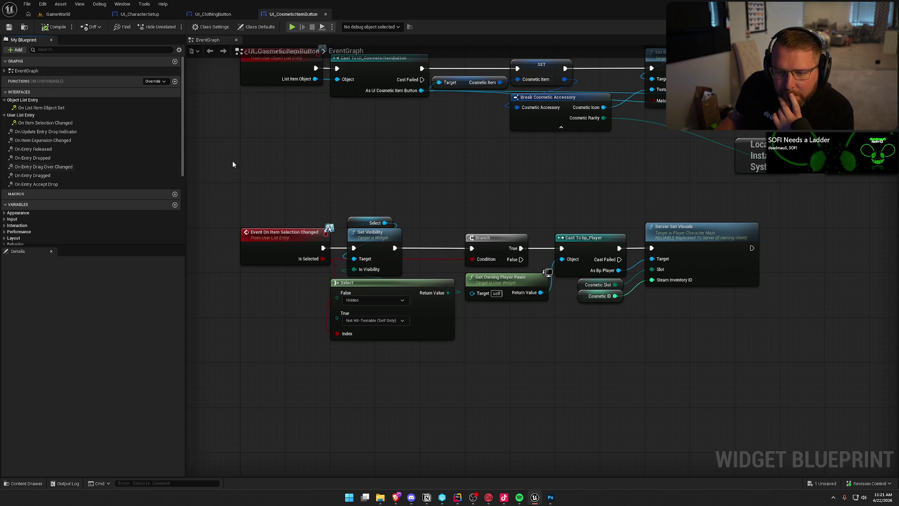
click(53, 142)
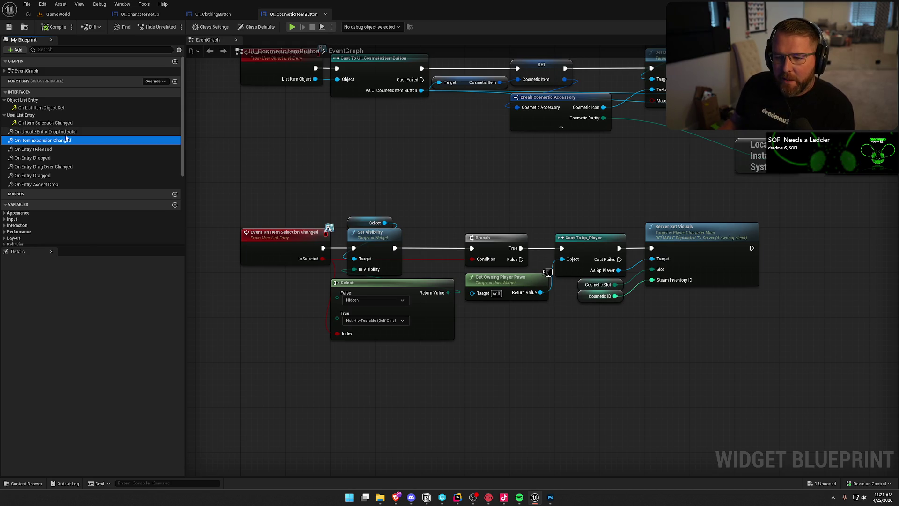
click(62, 150)
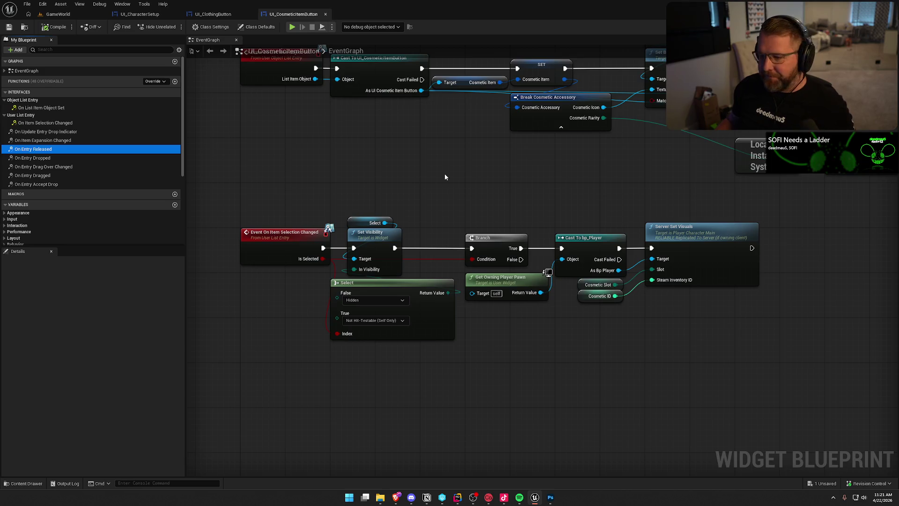
mouse_move(444, 175)
mouse_down()
mouse_move(385, 181)
mouse_move(385, 233)
mouse_move(310, 219)
mouse_up()
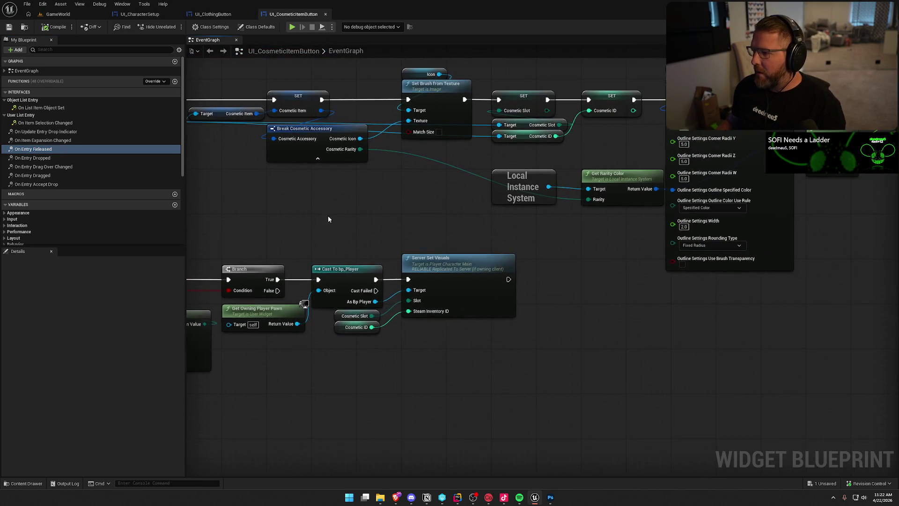
- Shift the Local Instance System and Get Rarity Color nodes left and move Set Visibility right
mouse_move(631, 218)
mouse_down()
mouse_move(489, 168)
mouse_move(477, 186)
mouse_up()
click(556, 253)
mouse_move(556, 253)
mouse_down()
mouse_move(727, 171)
mouse_move(788, 175)
mouse_up()
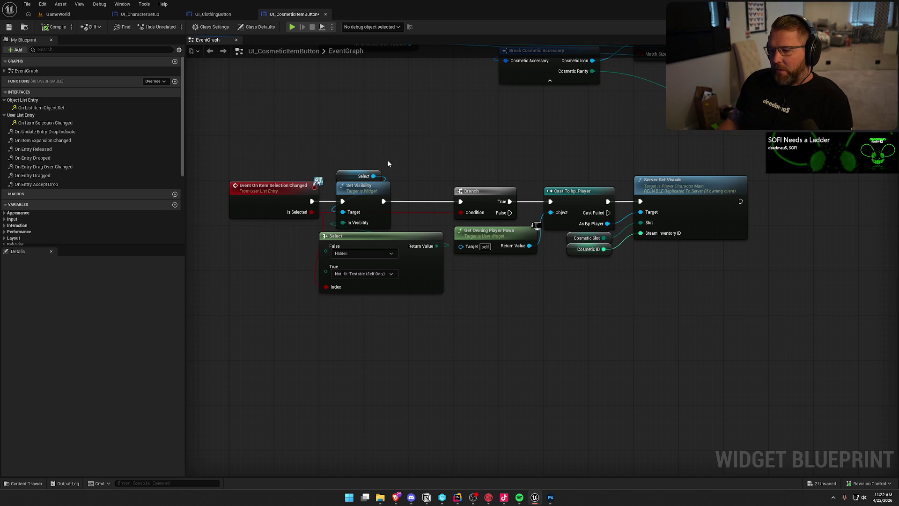
drag(363, 187, 391, 186)
click(391, 132)
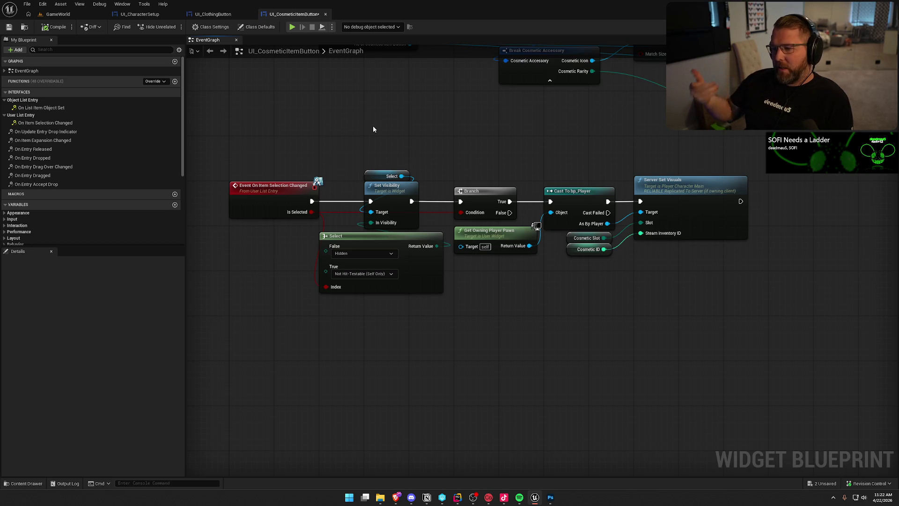
- Move Pulse Select above Play Animation, then marquee-select the On Item Selection Changed chain
scroll(363, 121, up, 5)
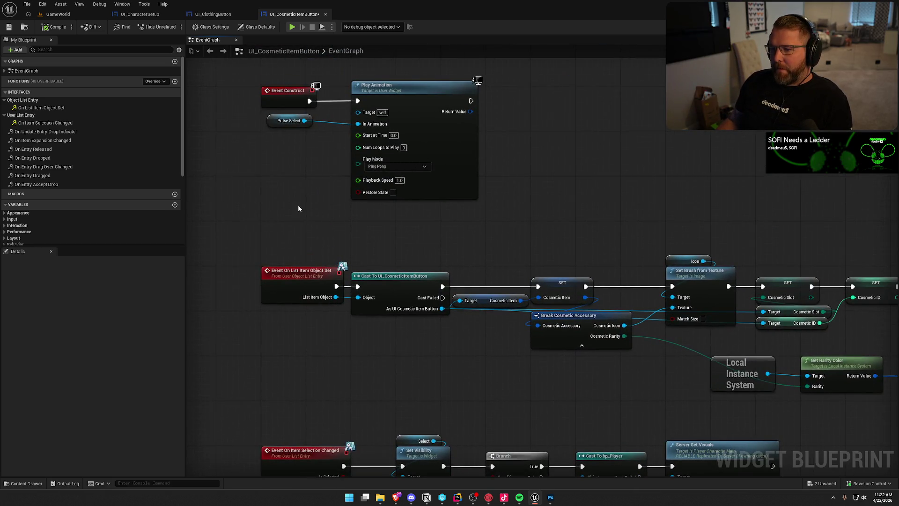
mouse_move(284, 120)
mouse_down()
mouse_move(346, 77)
mouse_move(367, 76)
mouse_up()
click(312, 156)
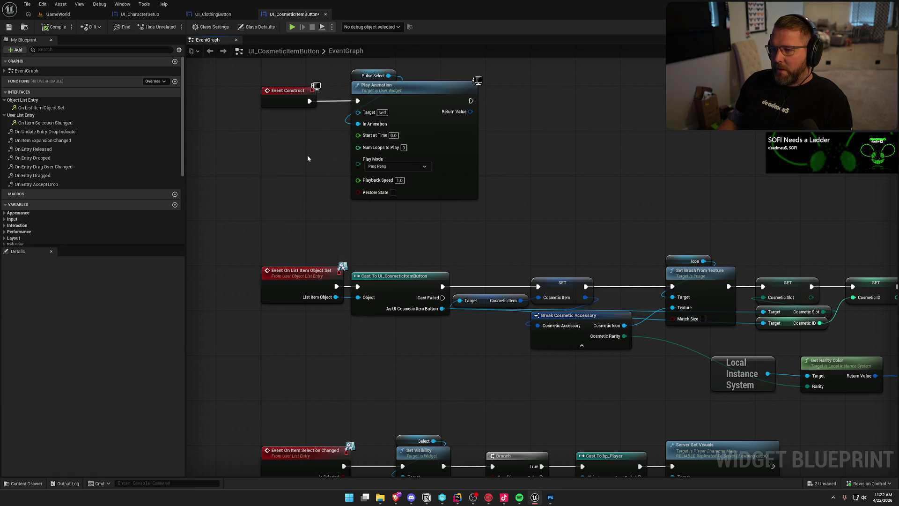
mouse_move(352, 221)
mouse_down()
mouse_move(406, 345)
mouse_move(400, 356)
mouse_move(349, 258)
mouse_up()
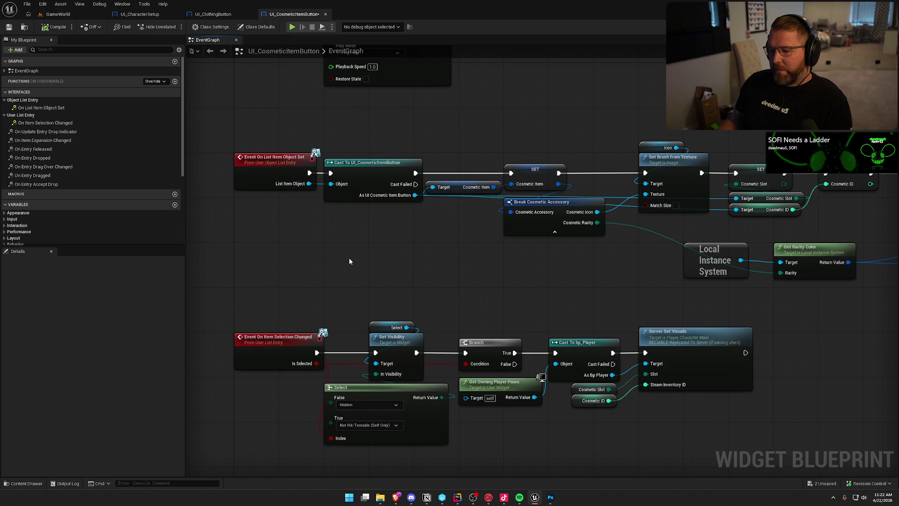
drag(349, 261, 349, 165)
drag(267, 198, 726, 388)
click(653, 370)
- Add a Print String after On Item Selection Changed, plus a Get Display Name node
mouse_move(317, 260)
mouse_down()
mouse_move(335, 219)
mouse_move(310, 180)
mouse_up()
text(print)
key(Return)
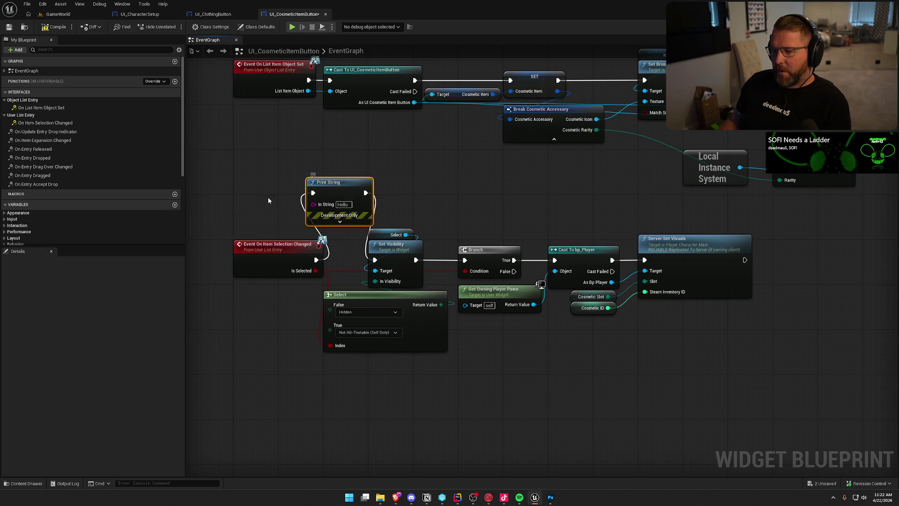
right_click(292, 169)
text(get dis)
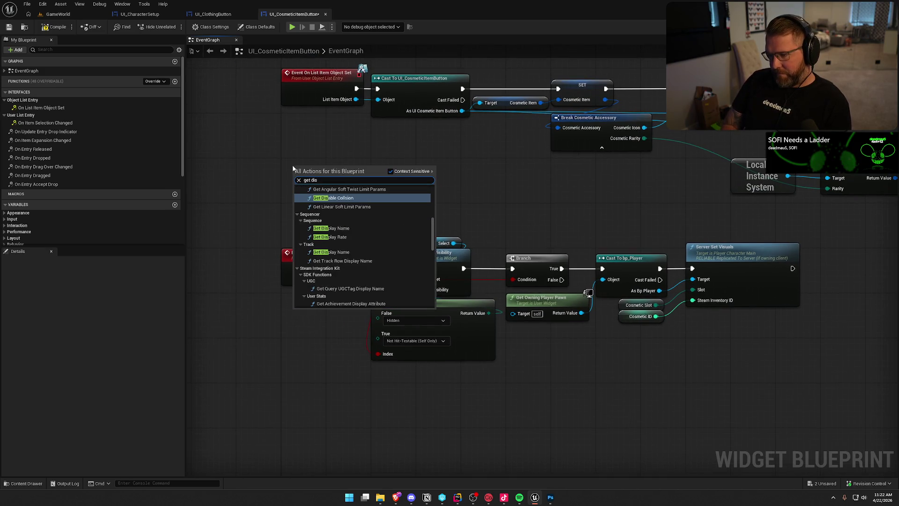
text(pl)
key(Return)
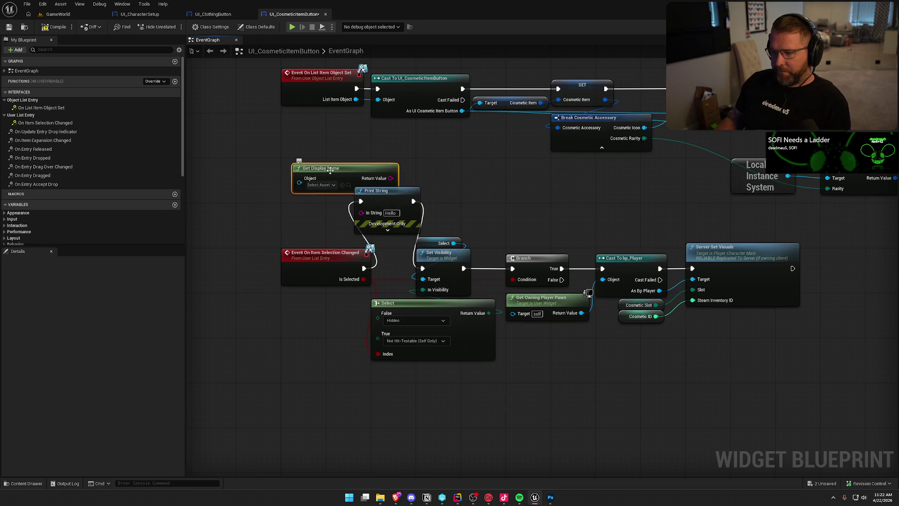
- Wire Get Display Name of Self into Print String's In String and Play in GameWorld
drag(304, 166, 240, 182)
text(self)
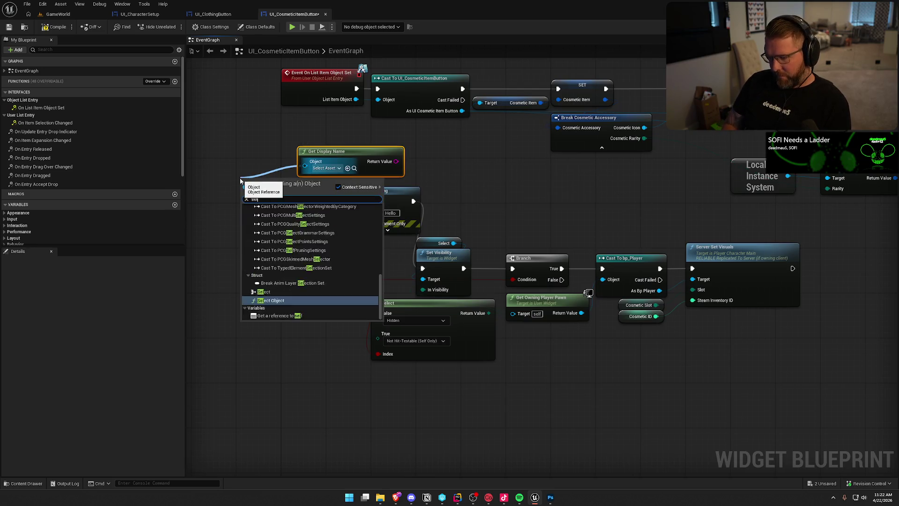
key(Return)
mouse_move(369, 161)
mouse_down()
mouse_move(398, 182)
mouse_move(361, 212)
mouse_up()
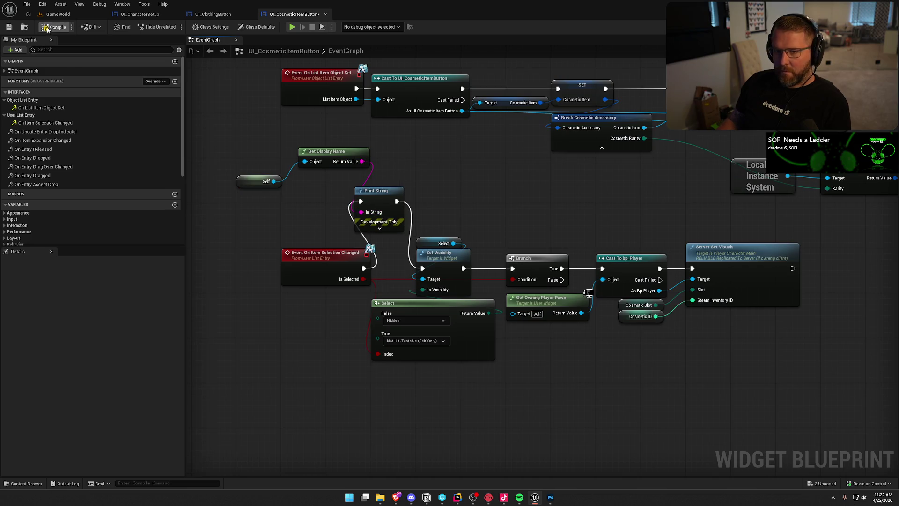
click(58, 15)
click(193, 27)
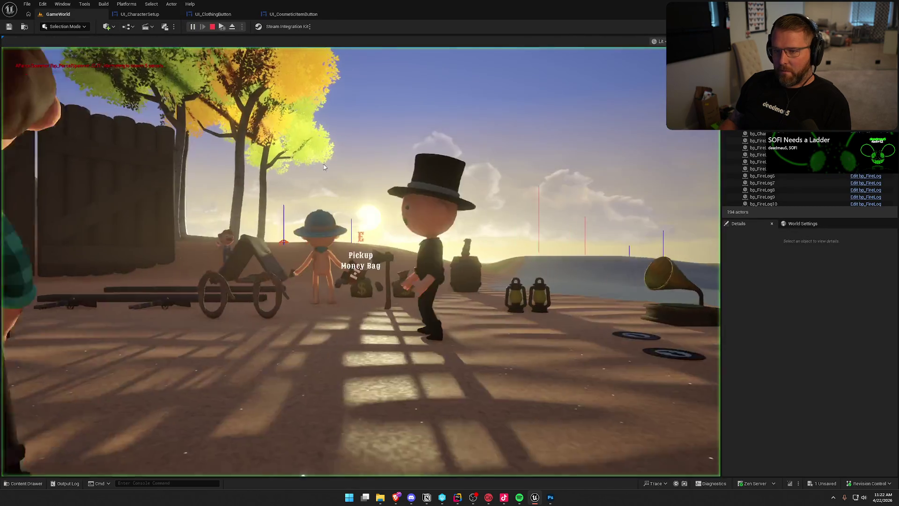
- At the customizer, swap between the grey cowboy hat and white bonnet twice, then close it
key(w)
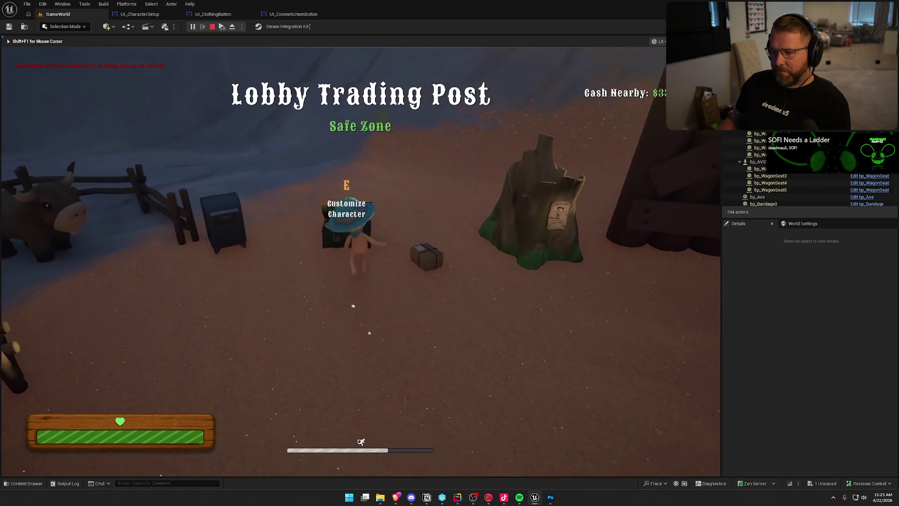
key(e)
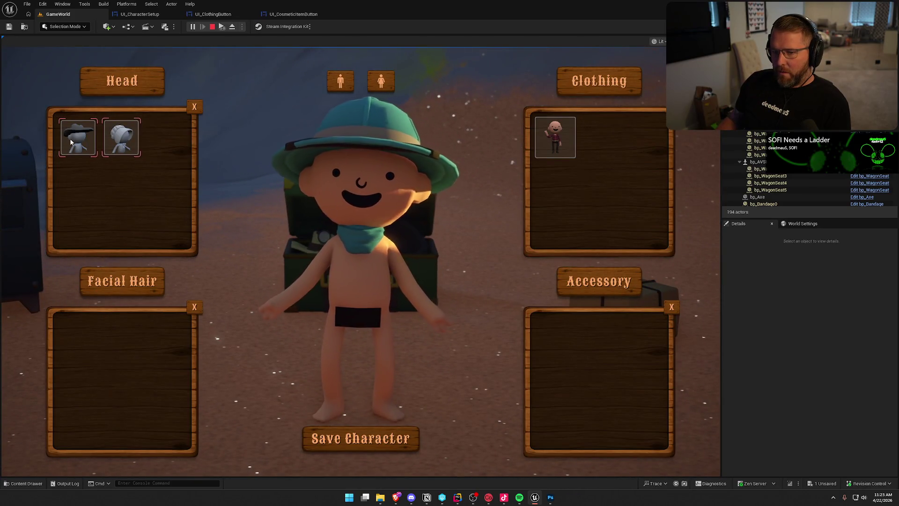
click(79, 140)
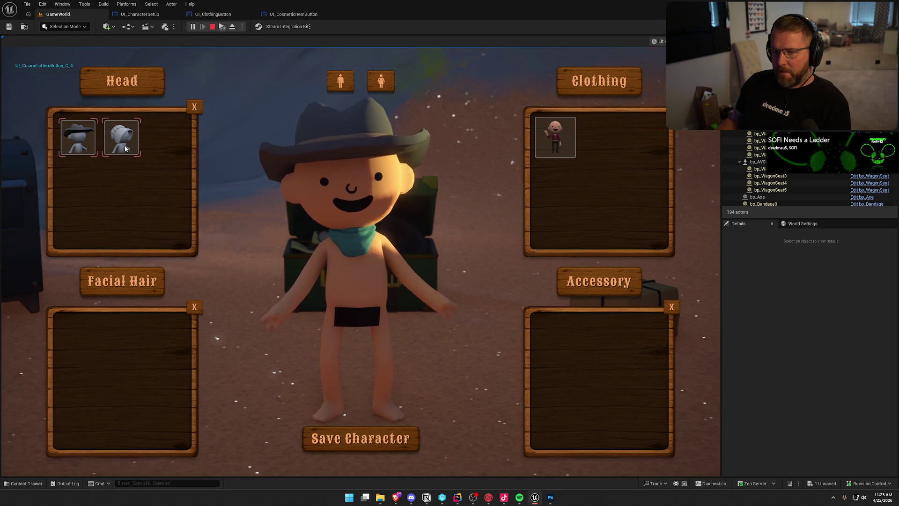
click(120, 138)
click(72, 146)
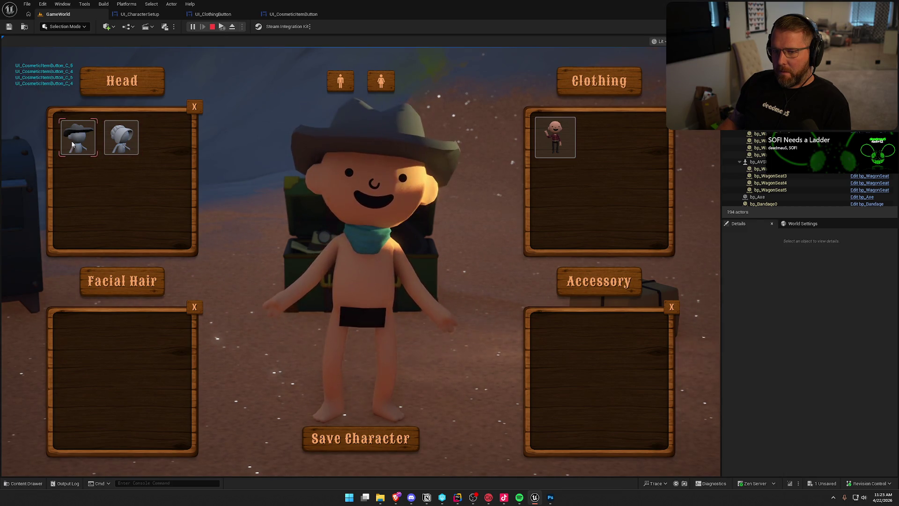
click(120, 139)
click(361, 439)
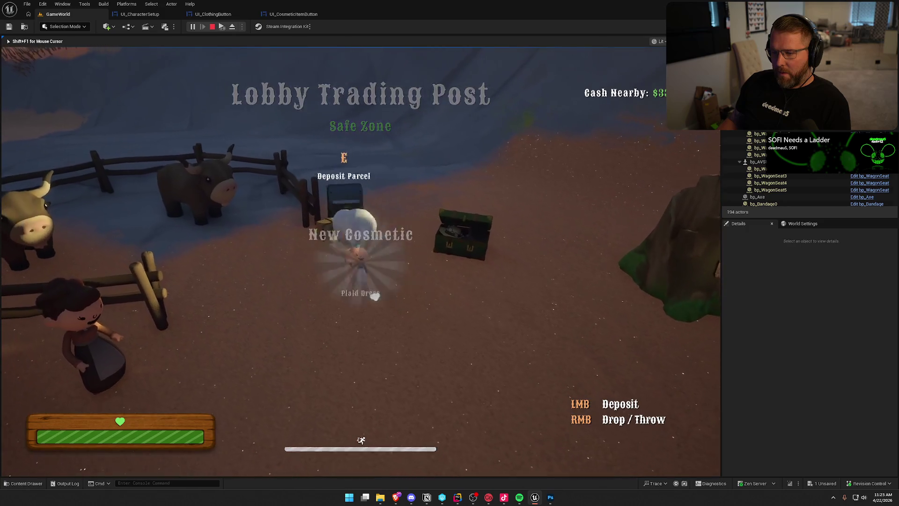
- Deposit the parcel at the mailbox and release the mouse from the game view
key(e)
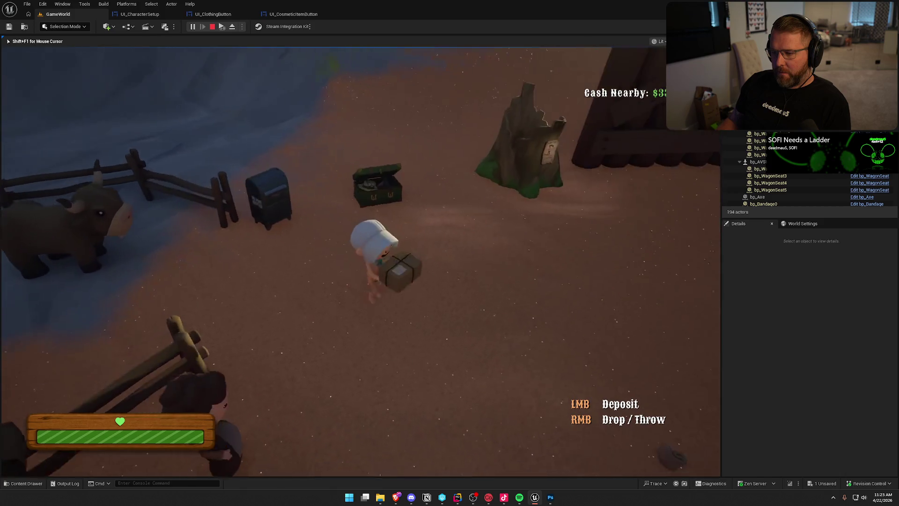
right_click(361, 261)
key(shift+F1)
- Reopen the customizer, equip the teal hat, then the bald head with dark side hair
key(e)
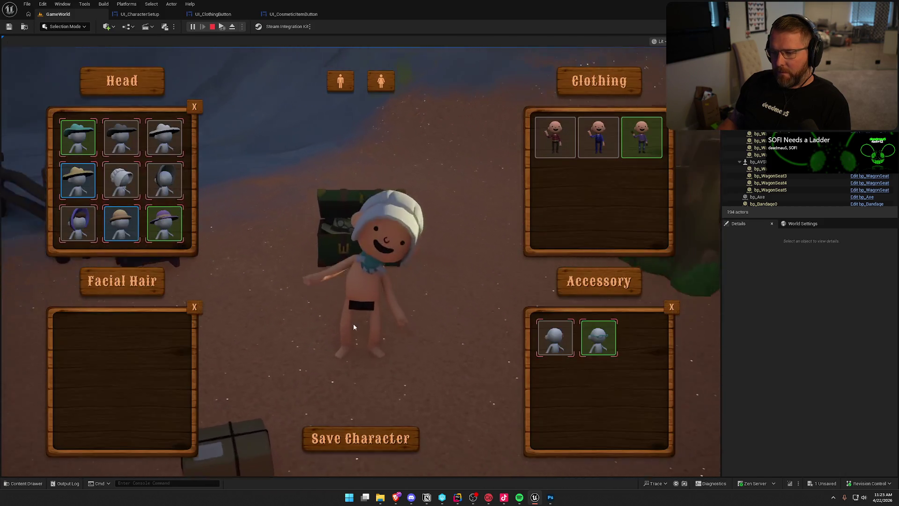
click(77, 137)
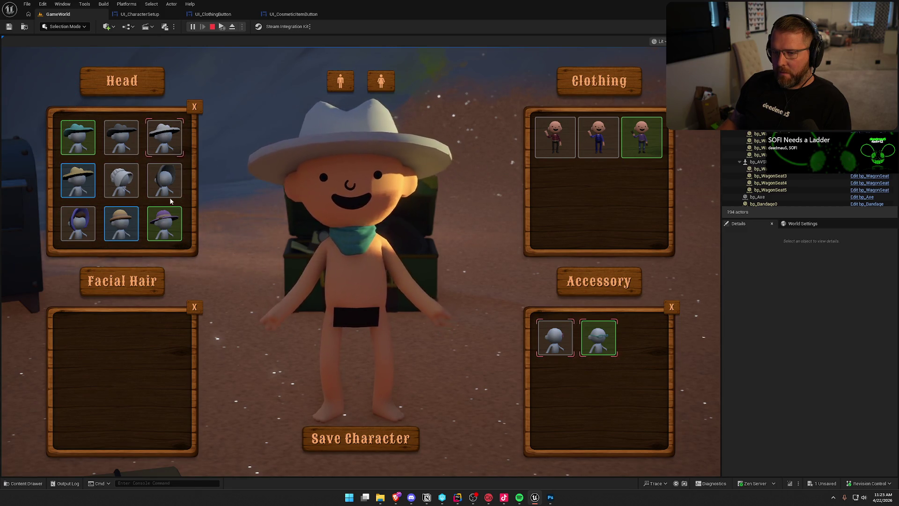
scroll(170, 200, down, 3)
scroll(171, 201, down, 2)
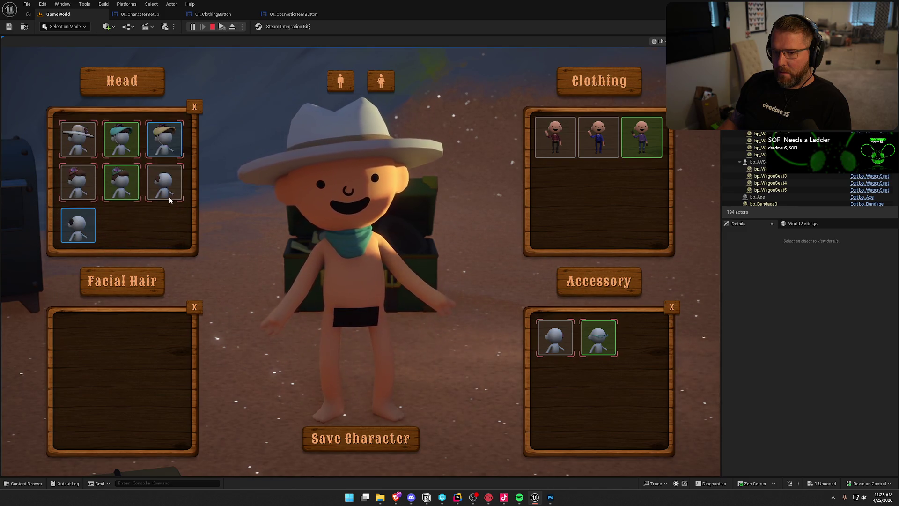
click(165, 185)
- Scroll the Head list up and down checking the highlighted item, then stop play
scroll(159, 224, up, 3)
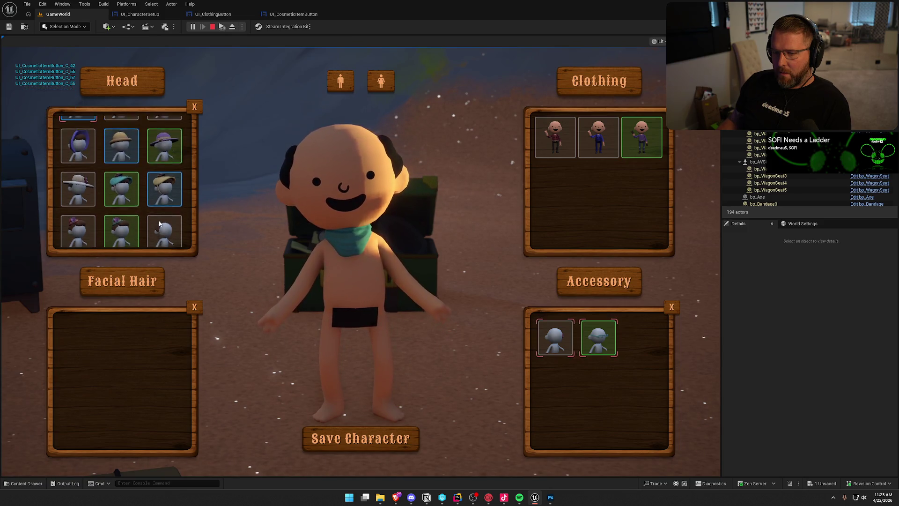
scroll(160, 223, up, 2)
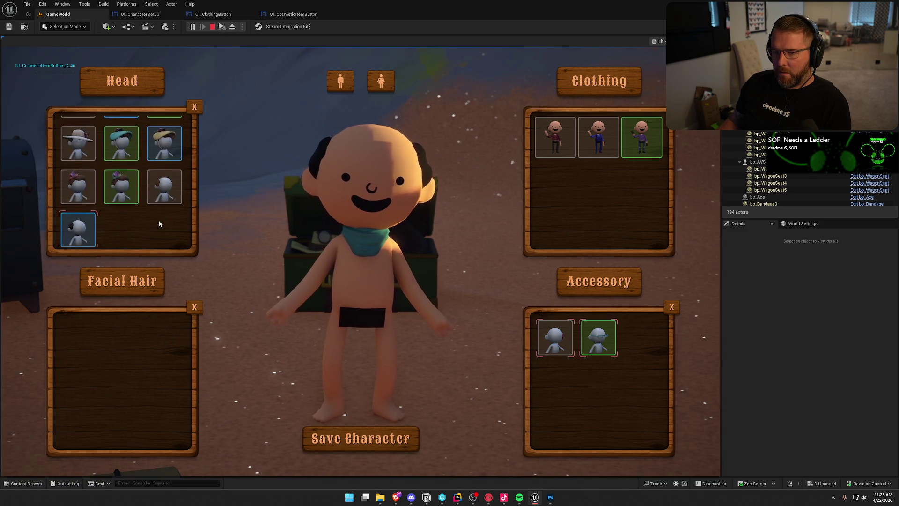
scroll(159, 224, down, 5)
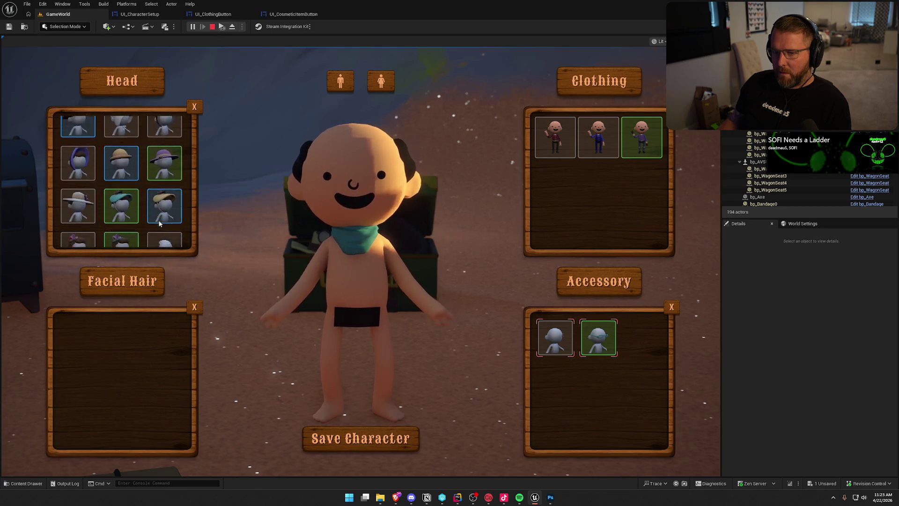
scroll(159, 224, up, 5)
scroll(159, 224, down, 4)
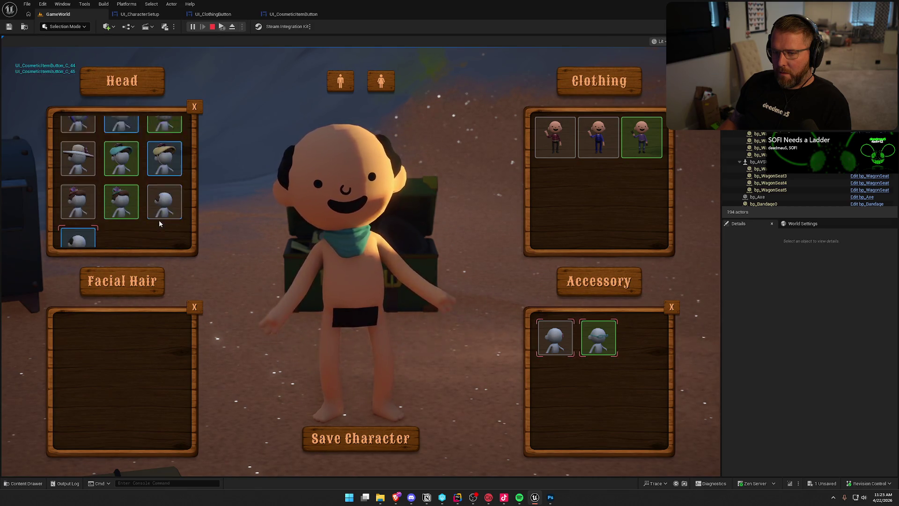
scroll(159, 224, up, 4)
scroll(161, 223, down, 1)
scroll(161, 224, down, 2)
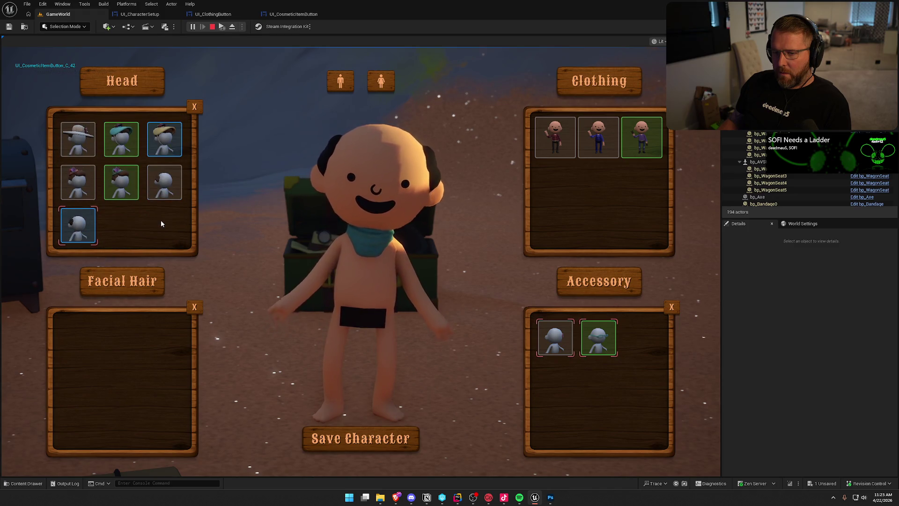
scroll(162, 224, up, 2)
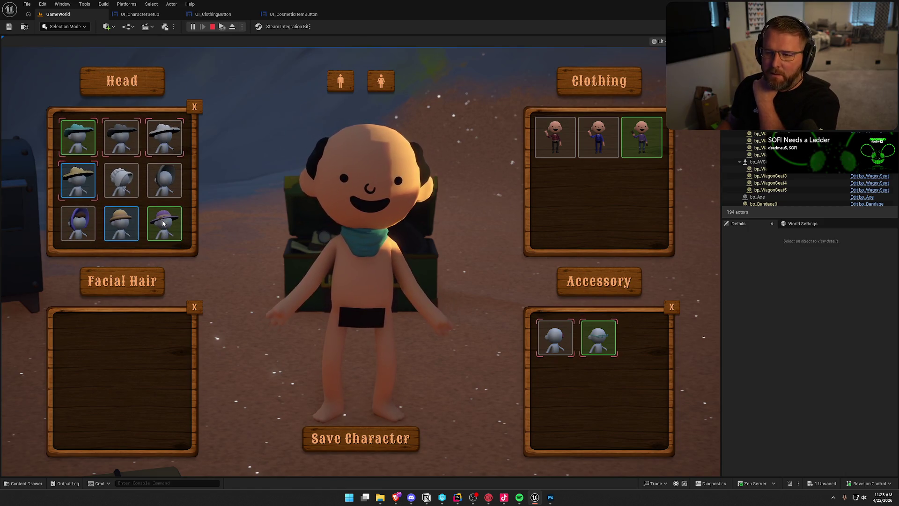
scroll(162, 223, down, 2)
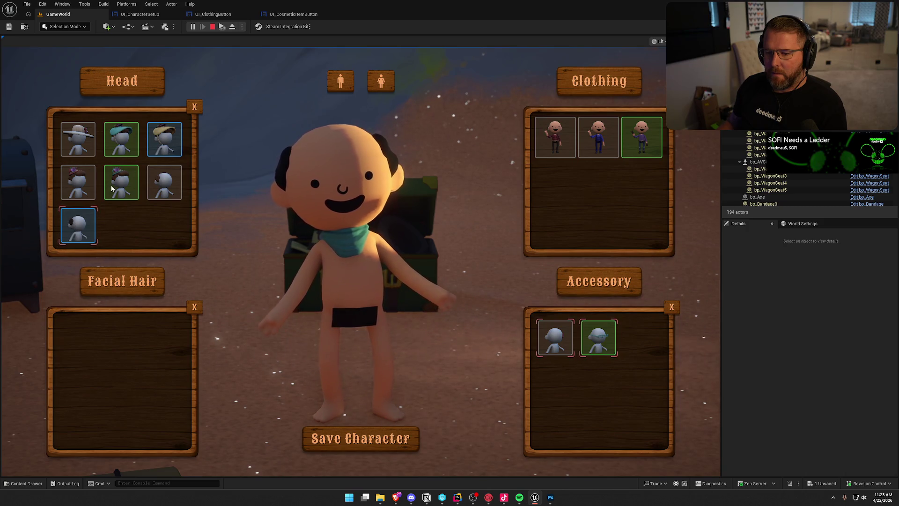
scroll(136, 214, up, 2)
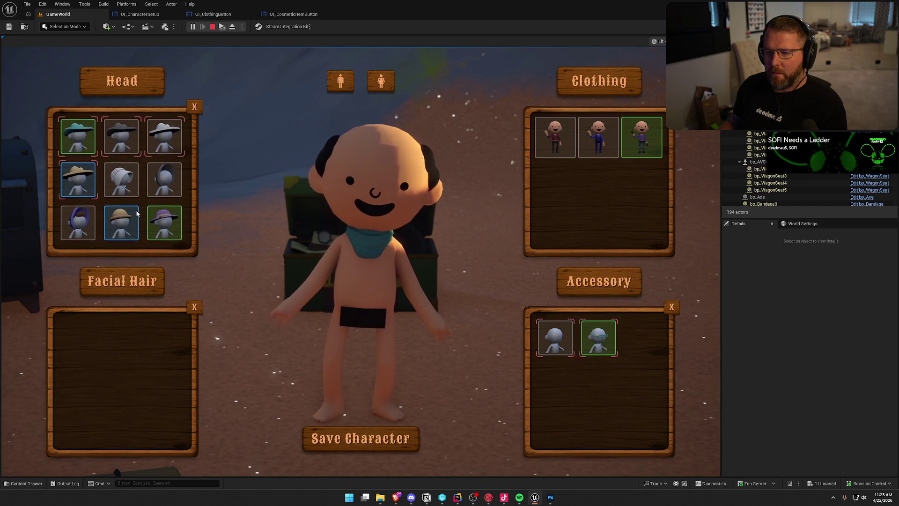
scroll(127, 159, down, 2)
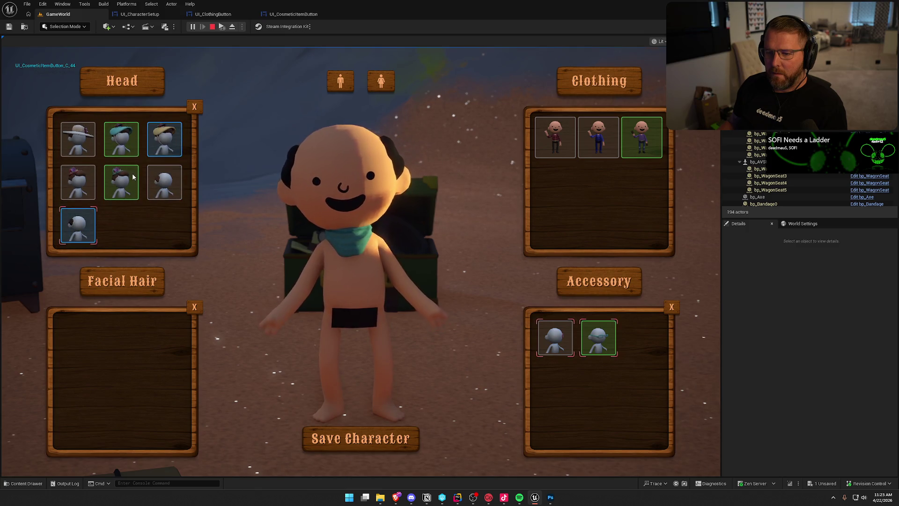
scroll(133, 178, up, 3)
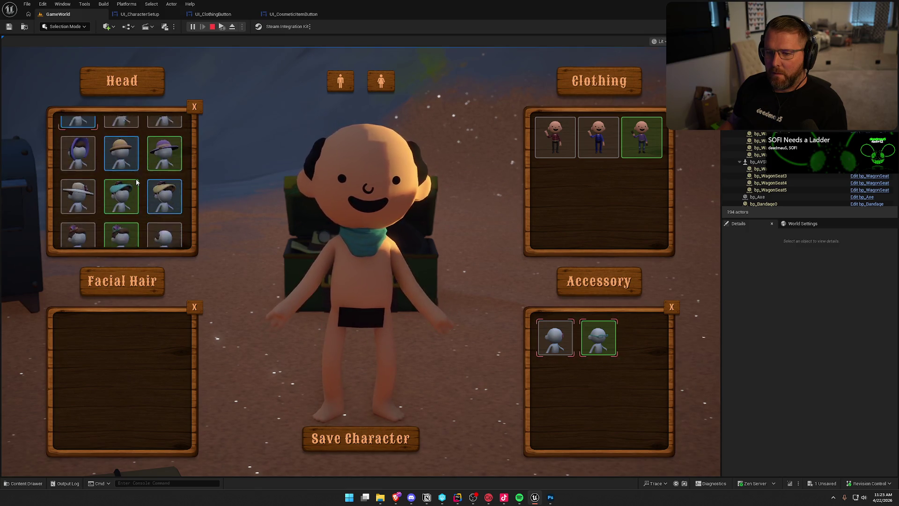
scroll(137, 182, down, 3)
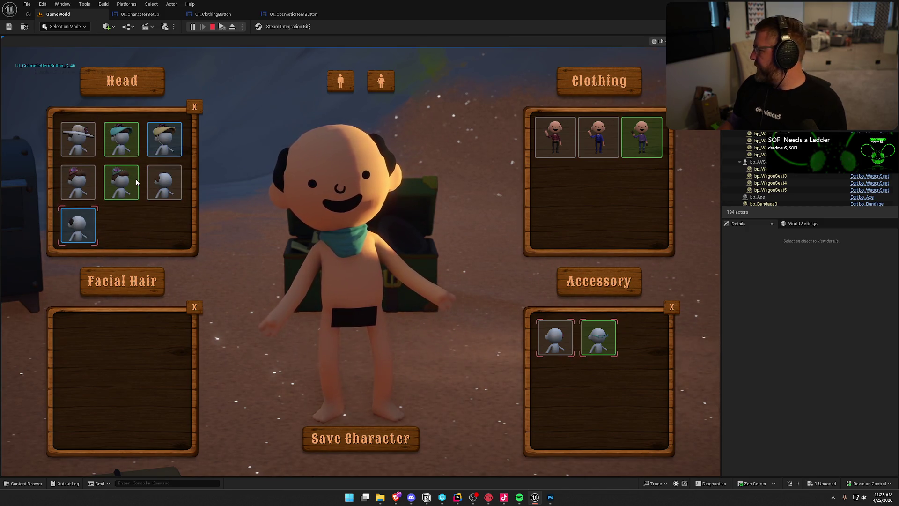
key(Escape)
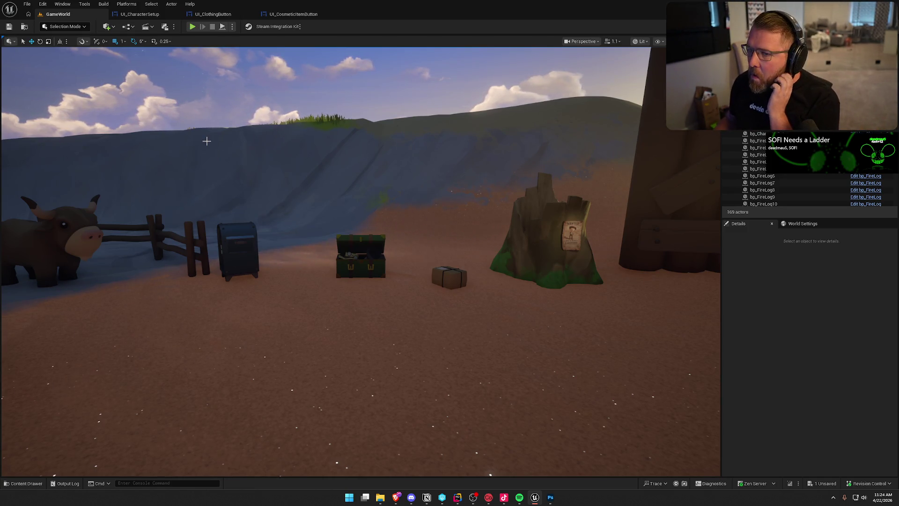
- Switch between the UI_CharacterSetup and UI_CosmeticItemButton graphs, settling on UI_CharacterSetup
click(140, 14)
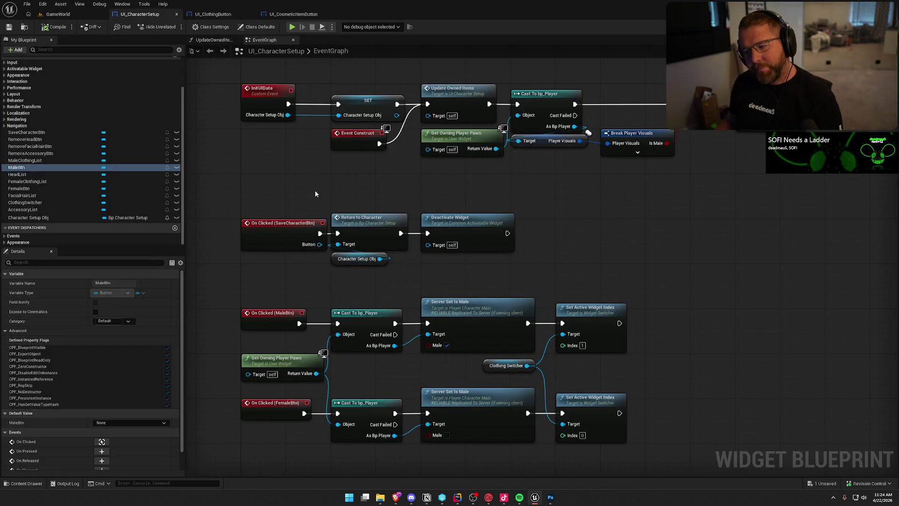
click(213, 14)
click(286, 15)
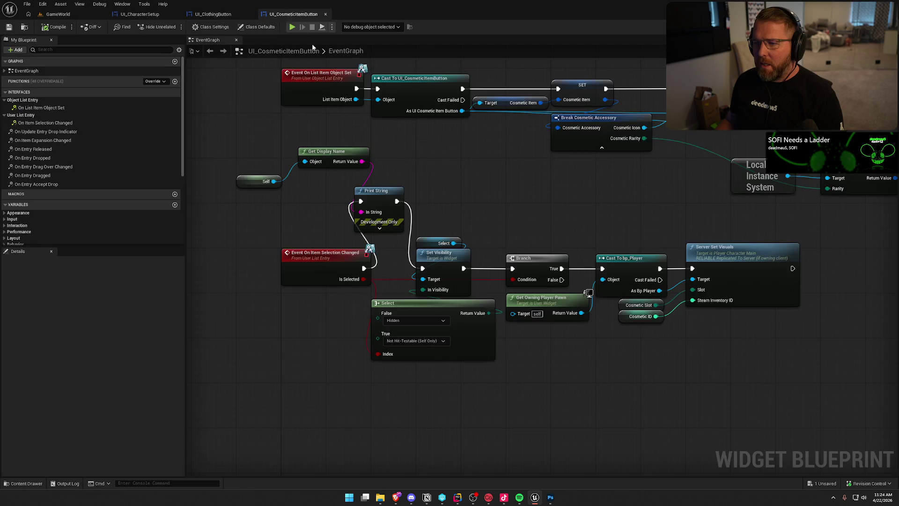
mouse_move(483, 218)
mouse_down()
mouse_move(431, 202)
mouse_move(446, 192)
mouse_up()
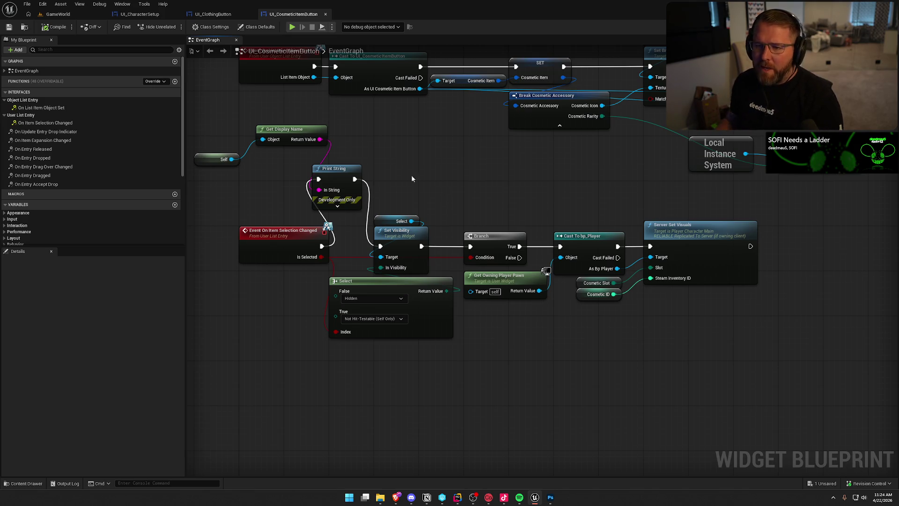
click(140, 14)
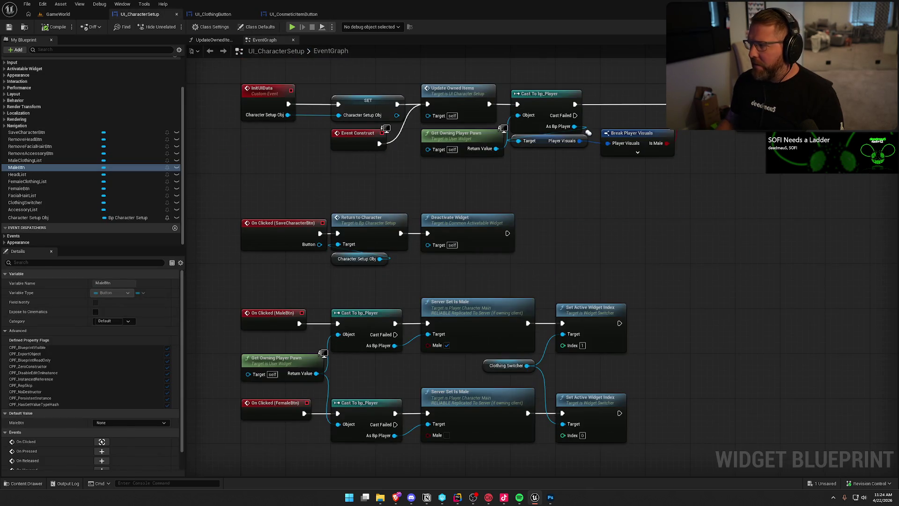
click(857, 27)
- Select HeadList, scroll Details to List View, and leave Selection Mode on Single
click(257, 216)
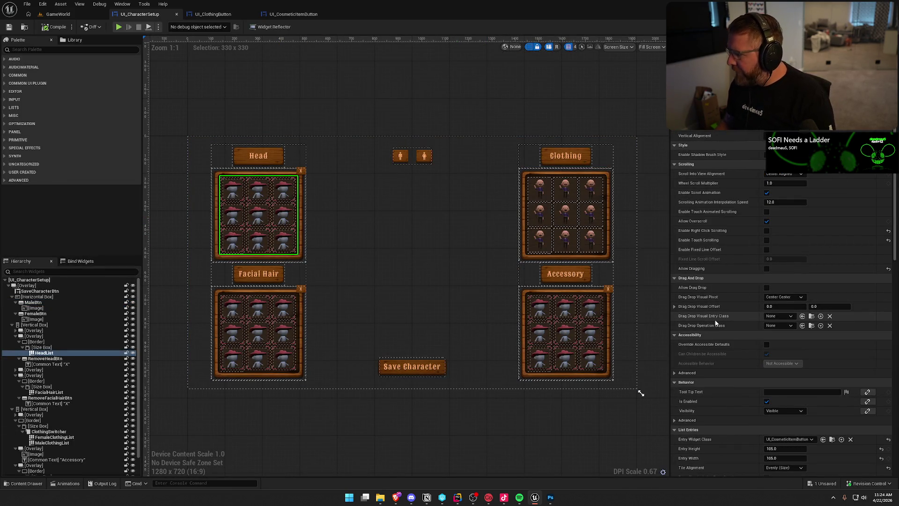
scroll(721, 316, down, 5)
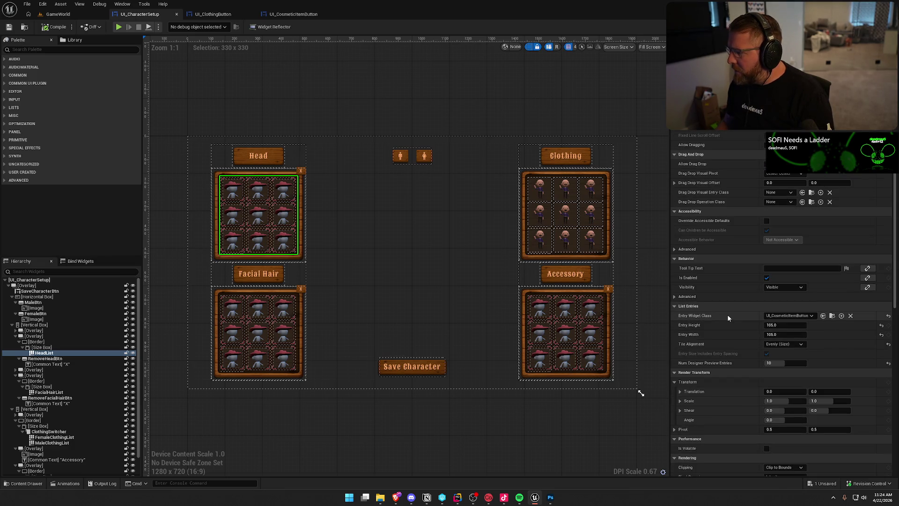
scroll(727, 317, down, 1)
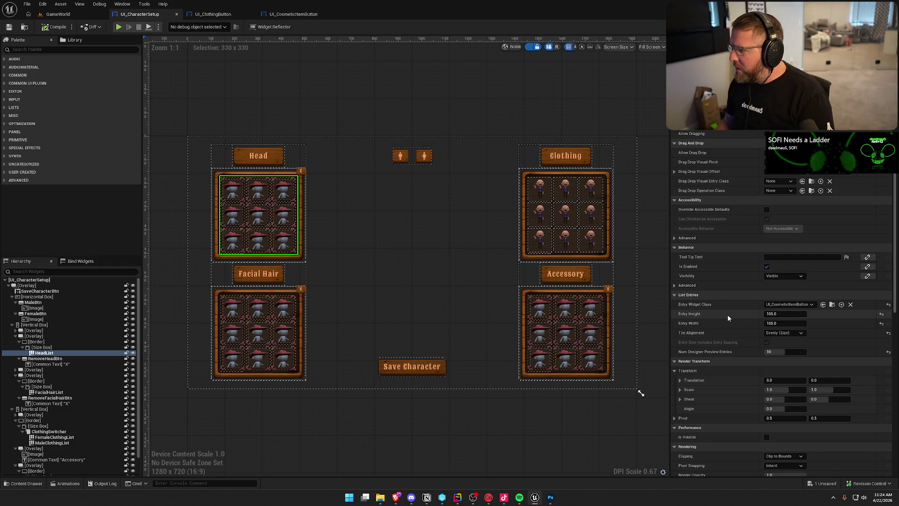
scroll(728, 317, down, 3)
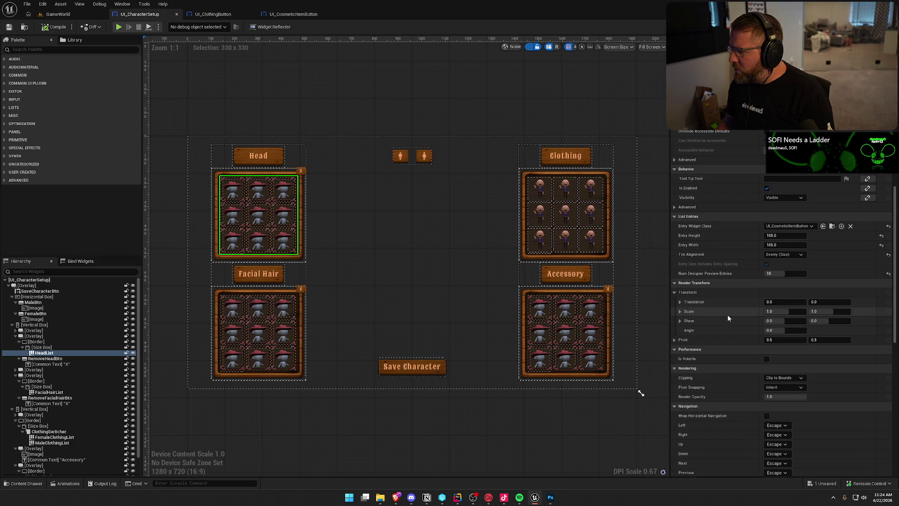
scroll(728, 316, down, 4)
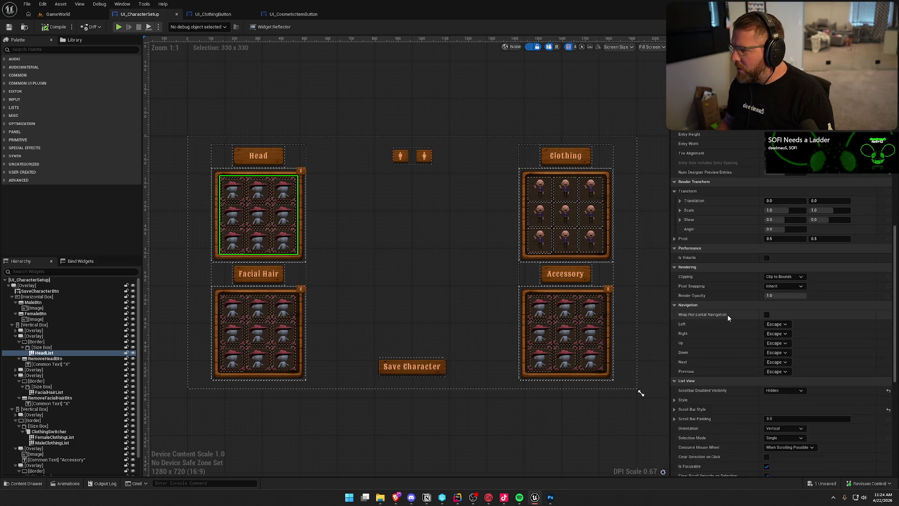
scroll(727, 317, down, 4)
scroll(728, 317, down, 4)
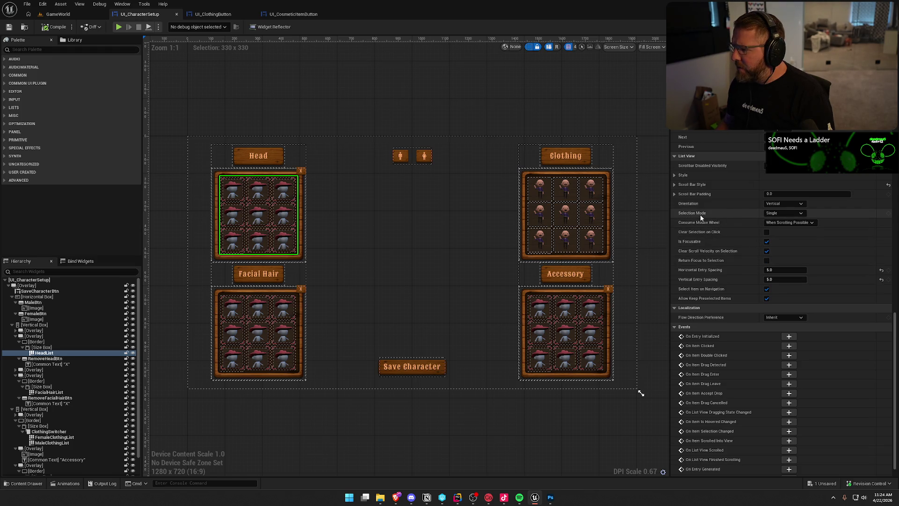
click(782, 213)
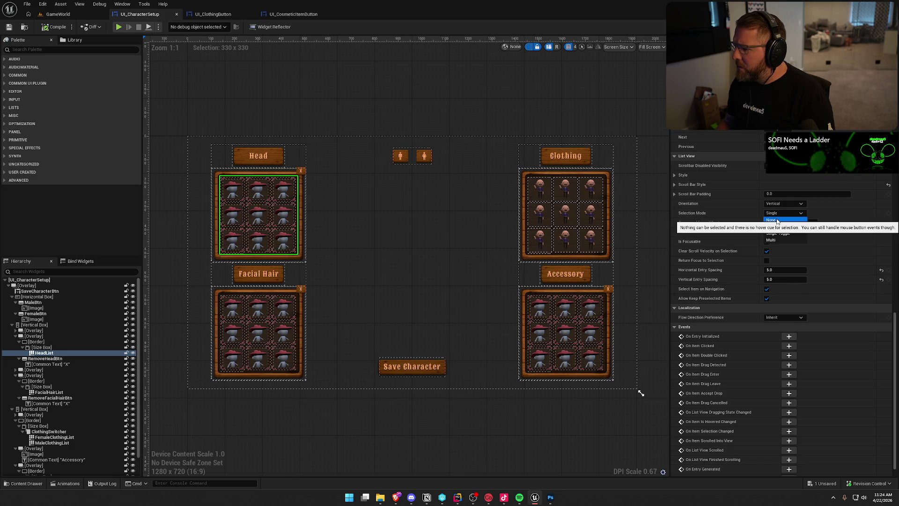
key(Escape)
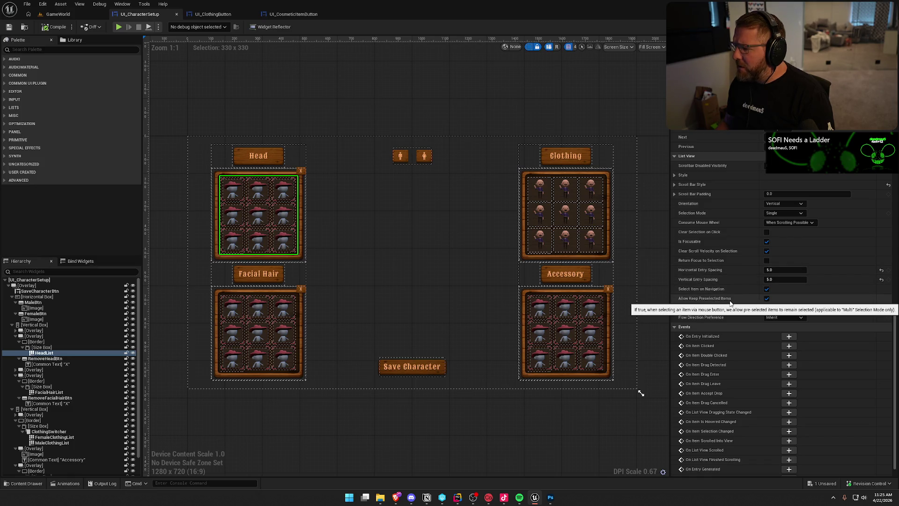
scroll(217, 209, up, 4)
scroll(216, 210, up, 1)
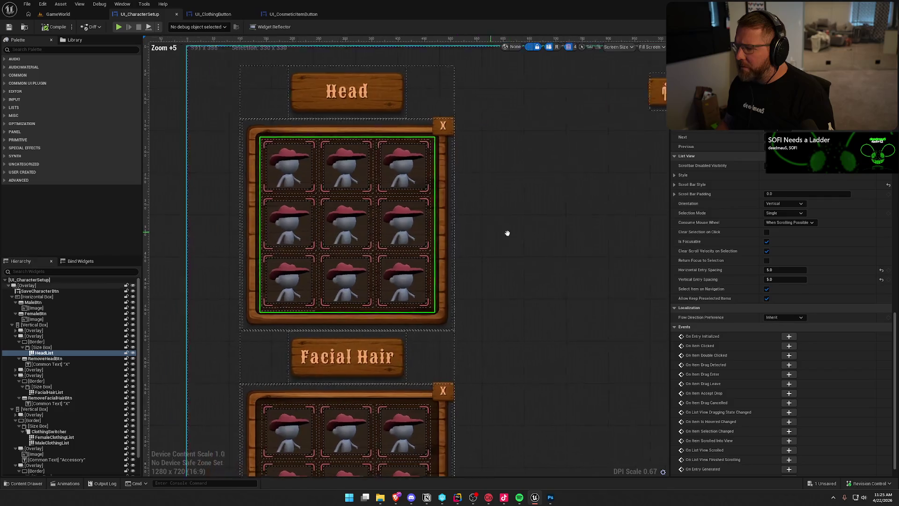
- Set HeadList Horizontal Entry Spacing to 0 and uncheck Allow Keep Preselected Items
click(780, 270)
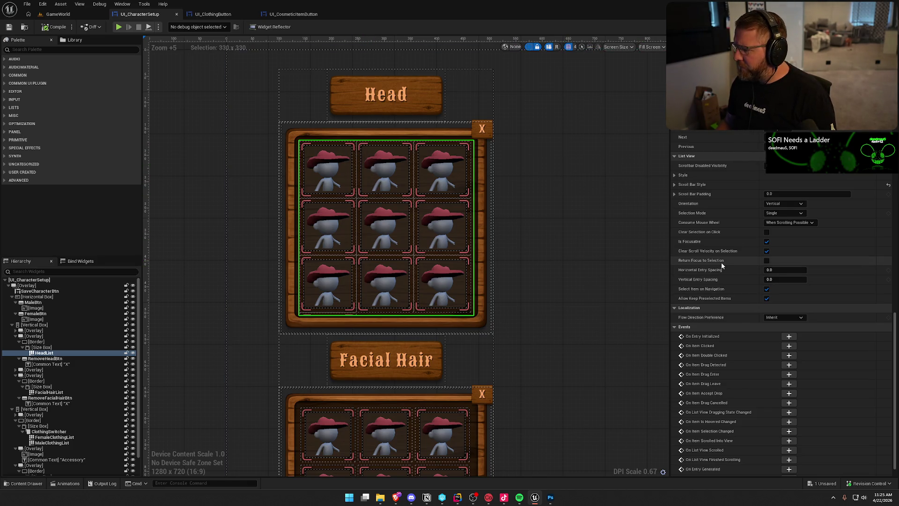
scroll(721, 265, down, 1)
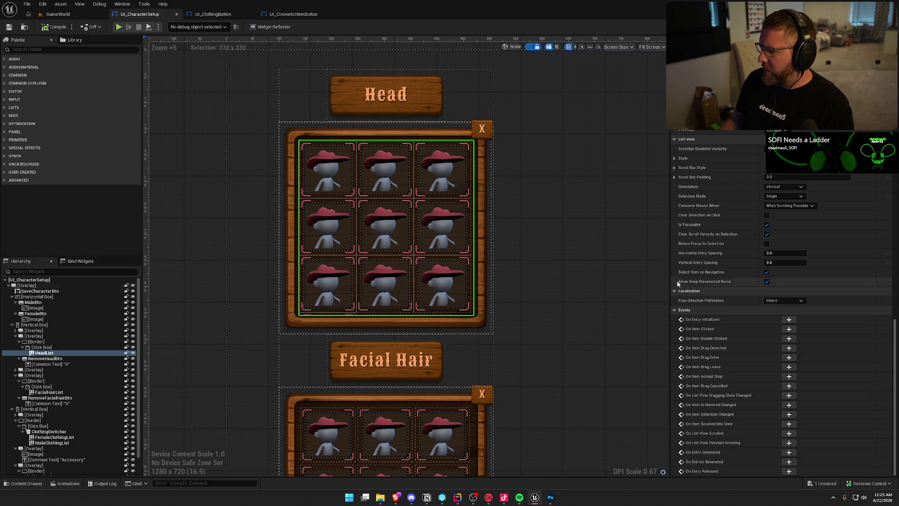
mouse_move(719, 283)
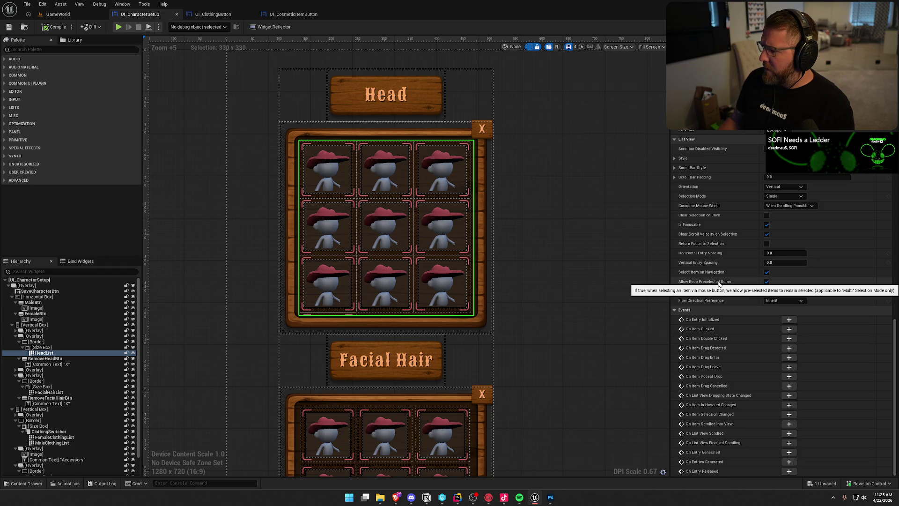
click(766, 282)
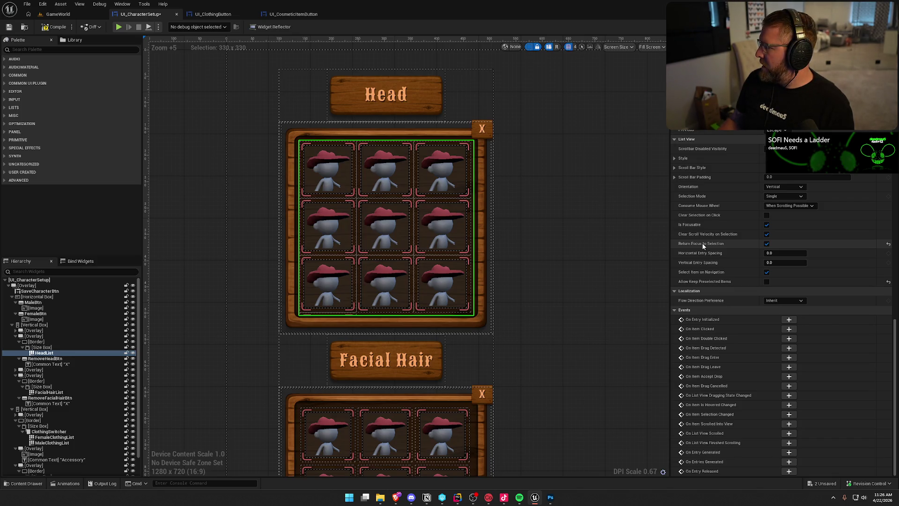
click(58, 15)
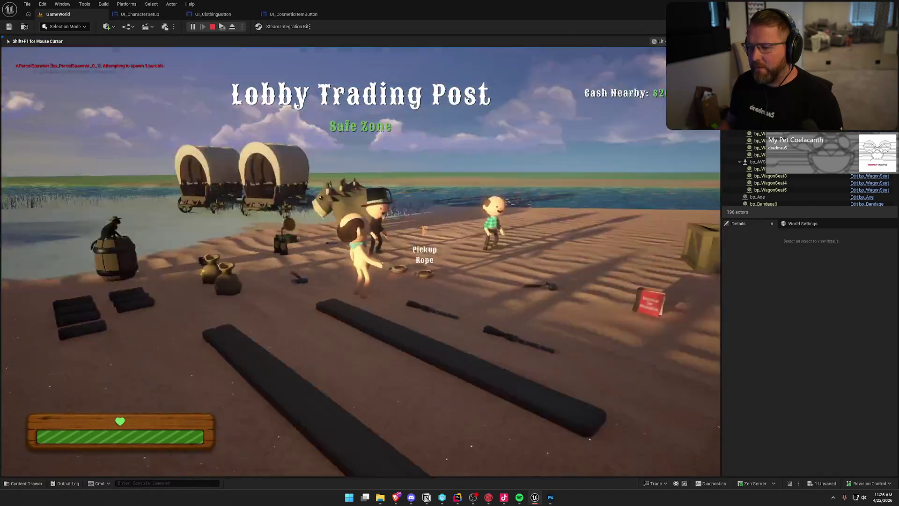
- Run across the campsite to the chest and pick up the parcel
key(shift+w)
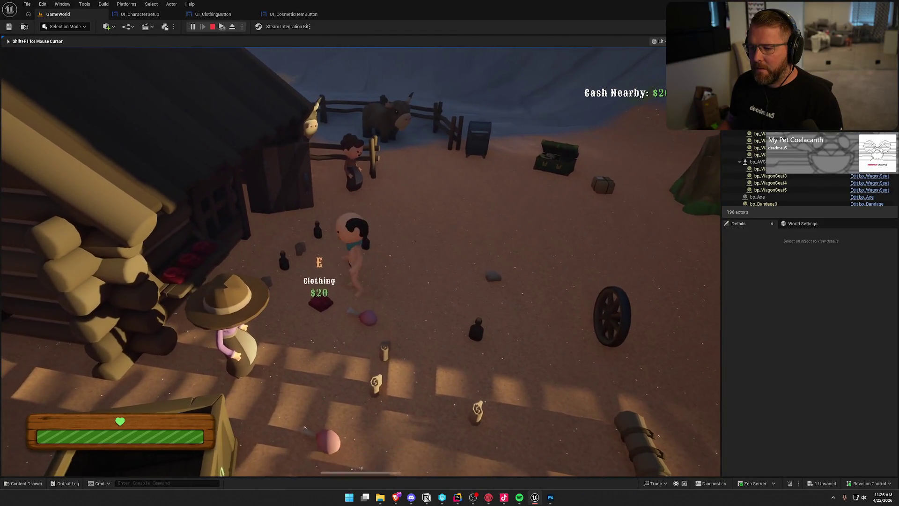
key(e)
key(w)
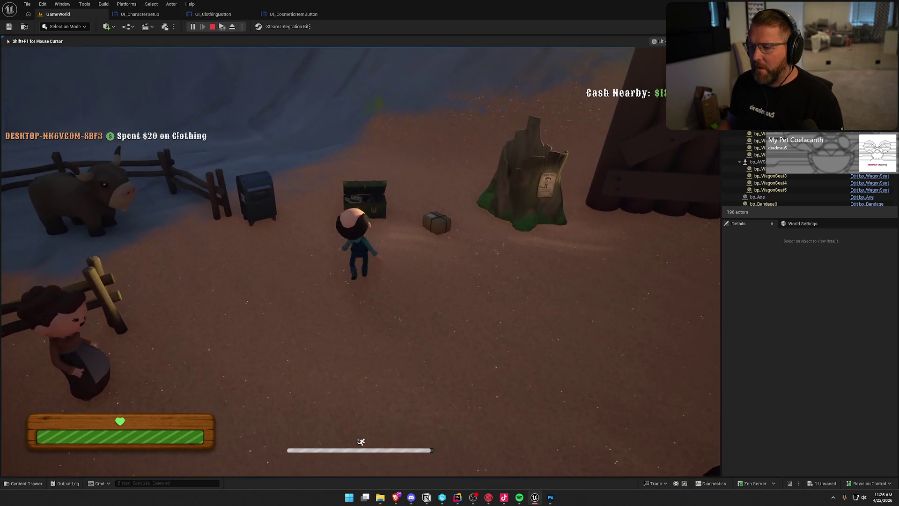
key(e)
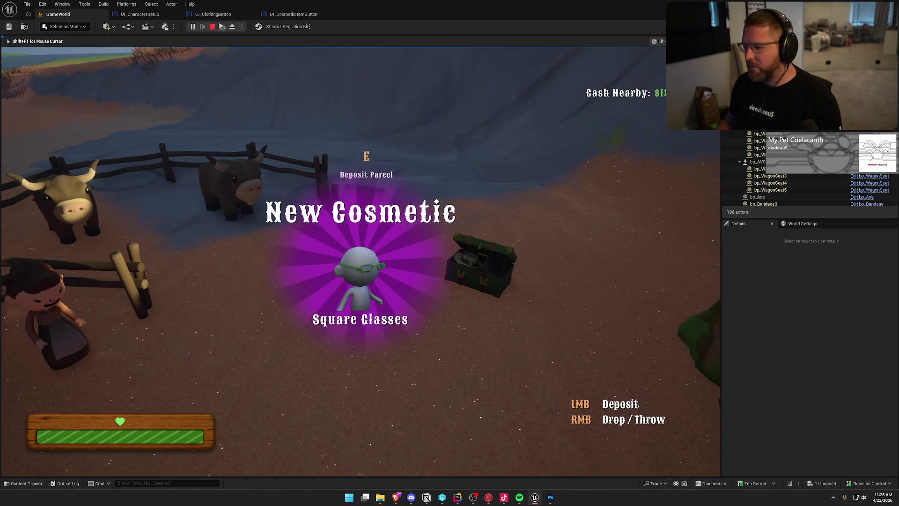
- Open customization at the chest, pick a Head item, and scroll the list up and down repeatedly
key(w)
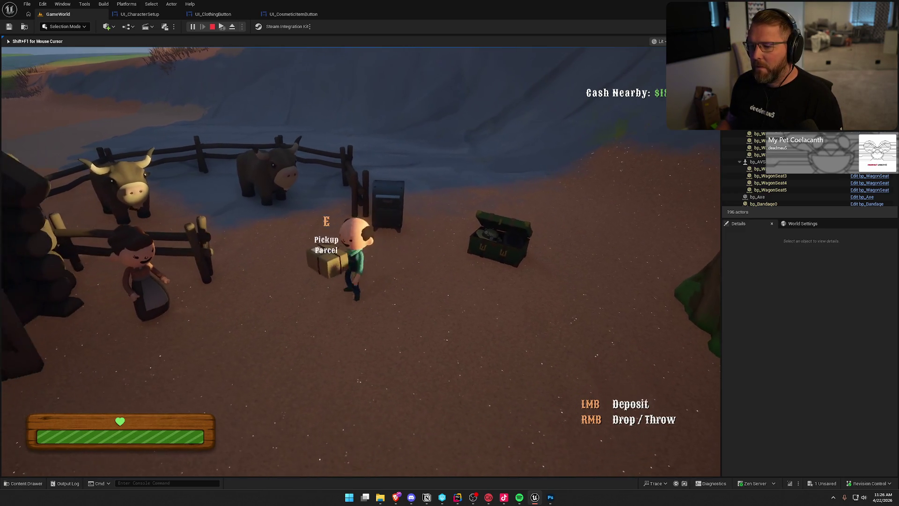
key(e)
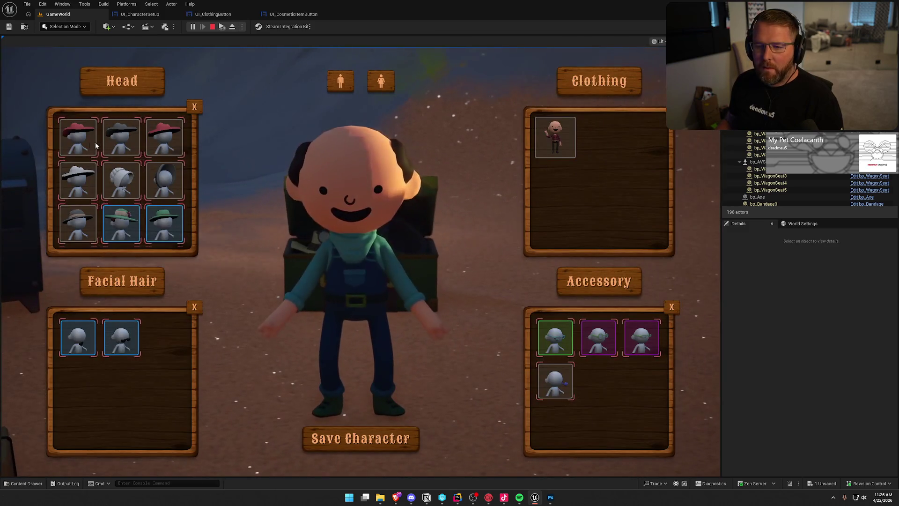
click(131, 139)
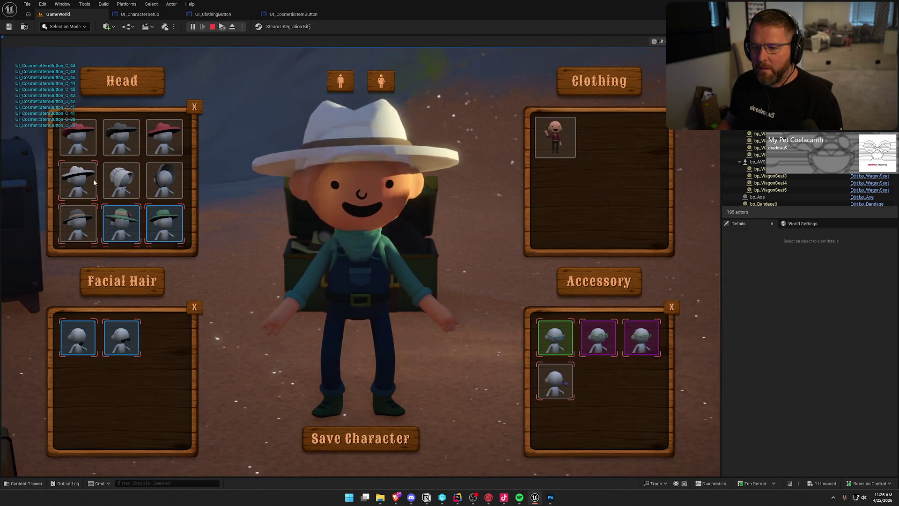
scroll(151, 201, down, 3)
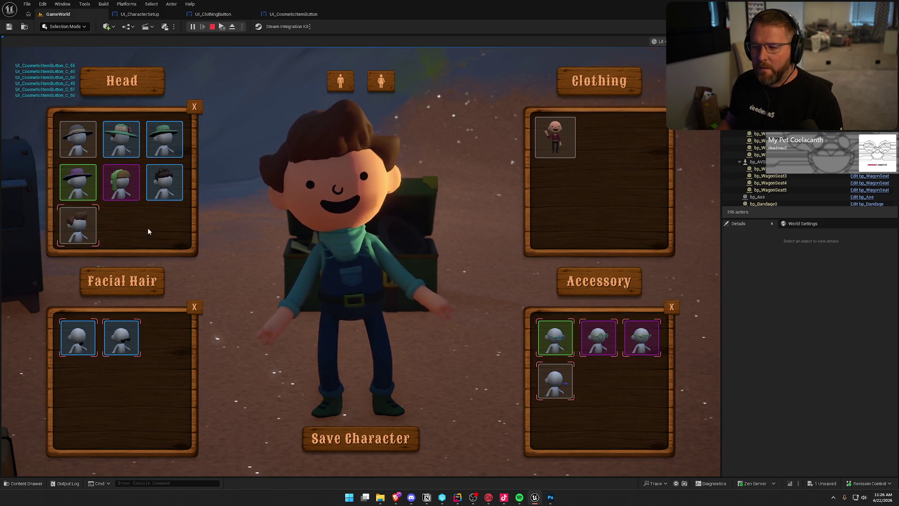
scroll(148, 229, up, 2)
scroll(147, 228, up, 1)
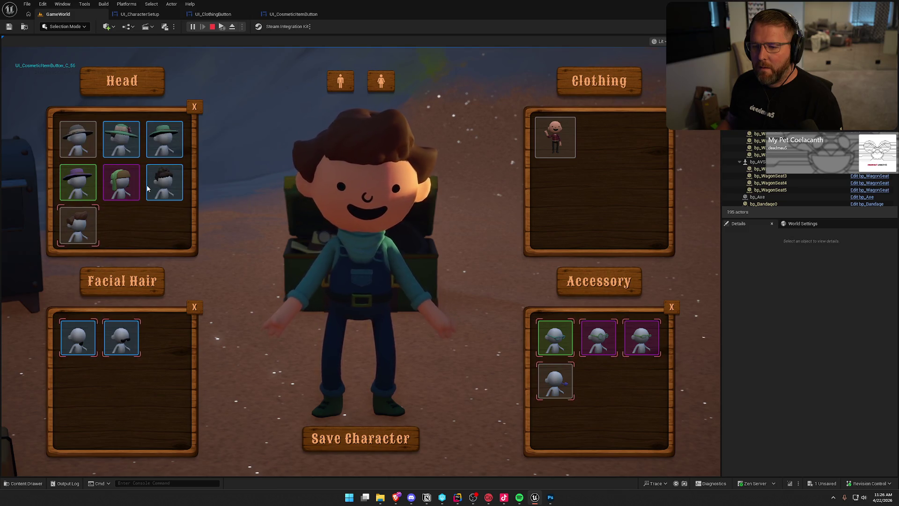
scroll(149, 186, down, 3)
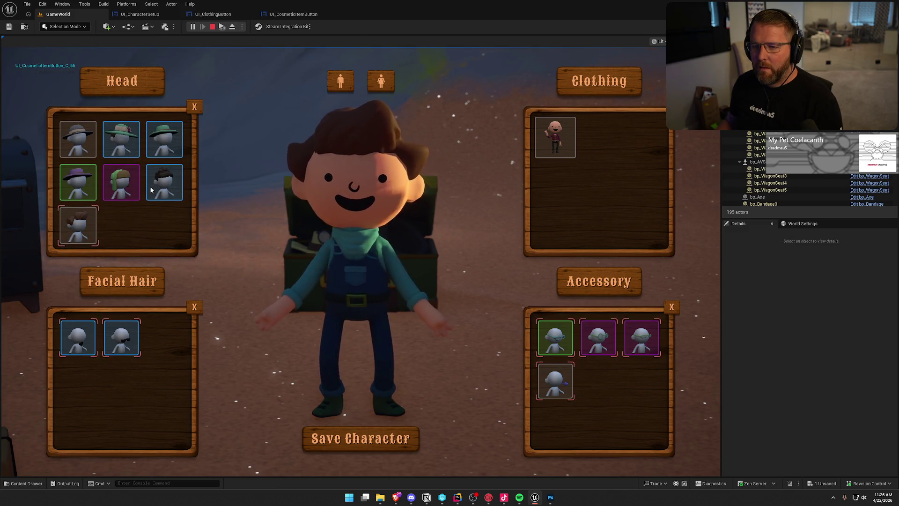
scroll(153, 191, up, 3)
scroll(153, 190, up, 1)
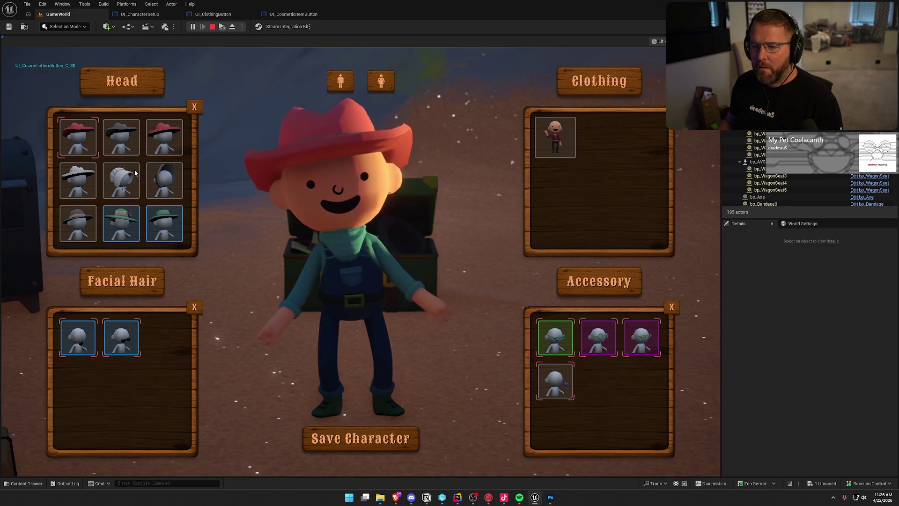
scroll(135, 173, down, 2)
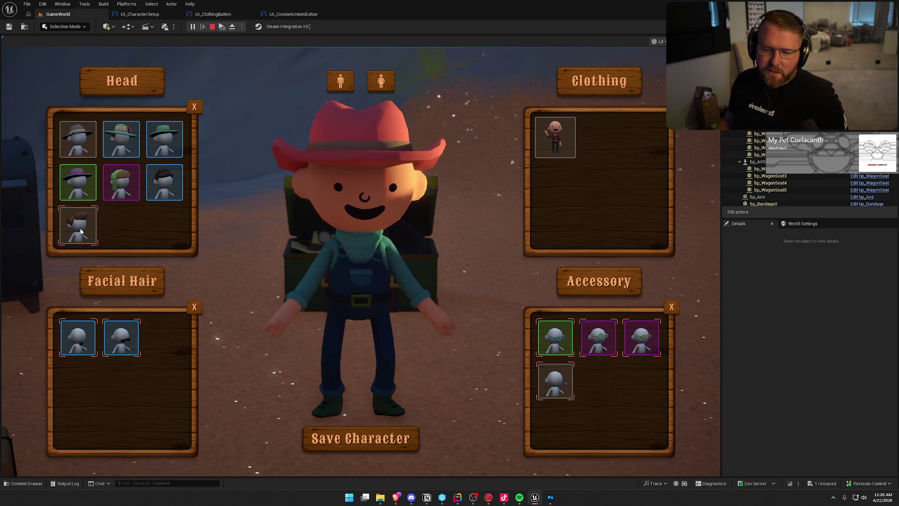
scroll(179, 233, up, 2)
scroll(169, 233, down, 3)
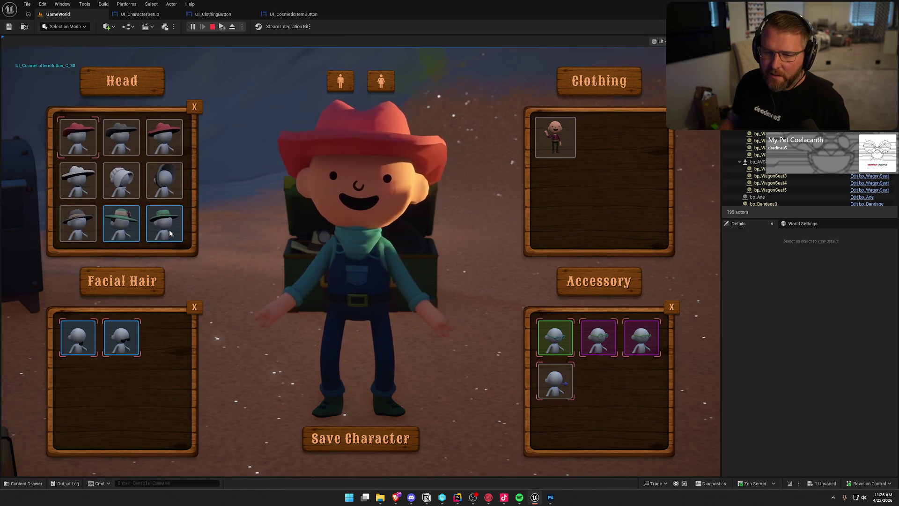
scroll(169, 233, up, 2)
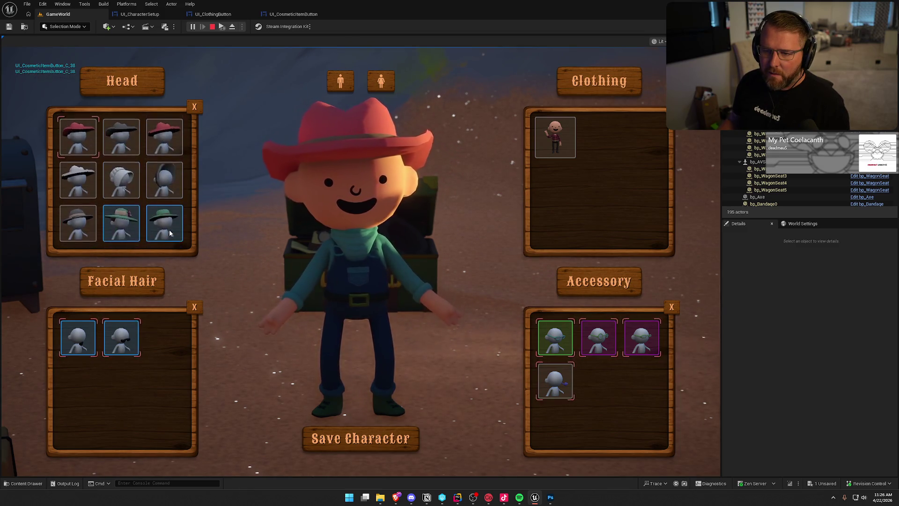
scroll(170, 232, down, 2)
scroll(169, 232, up, 2)
scroll(169, 233, down, 2)
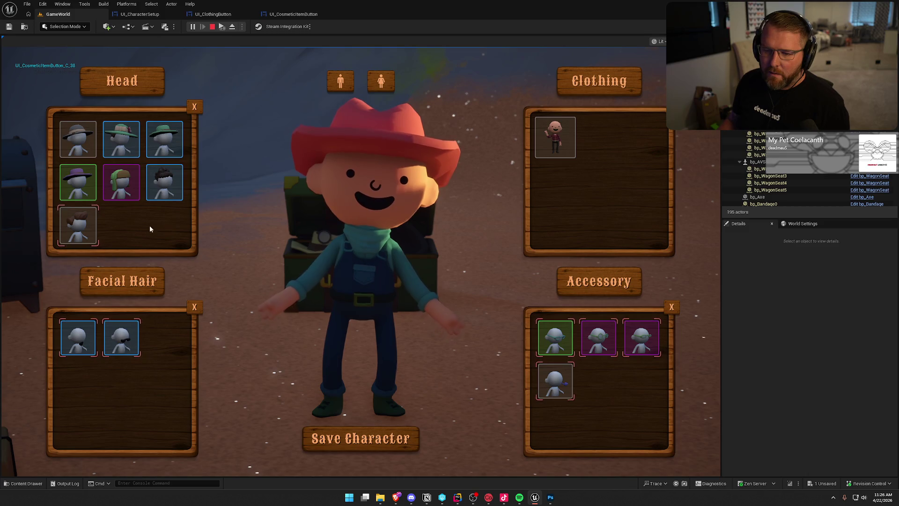
scroll(131, 228, up, 3)
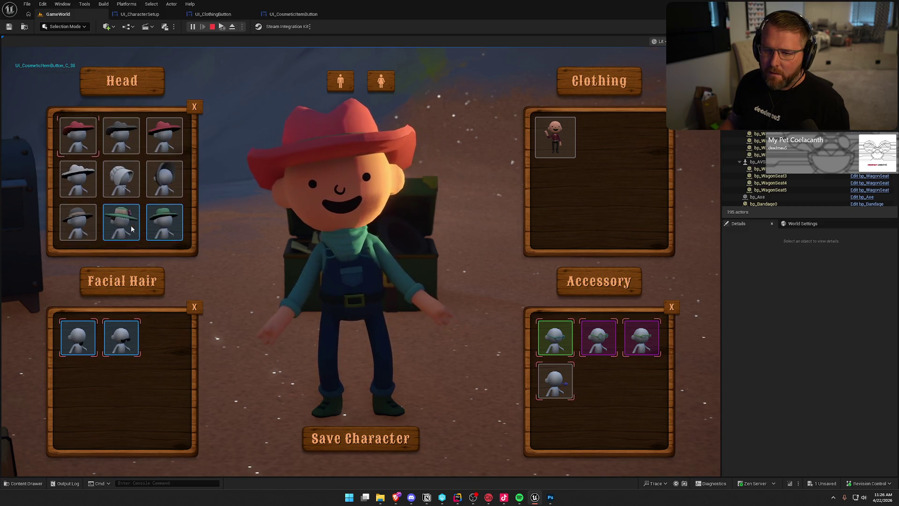
scroll(130, 226, down, 3)
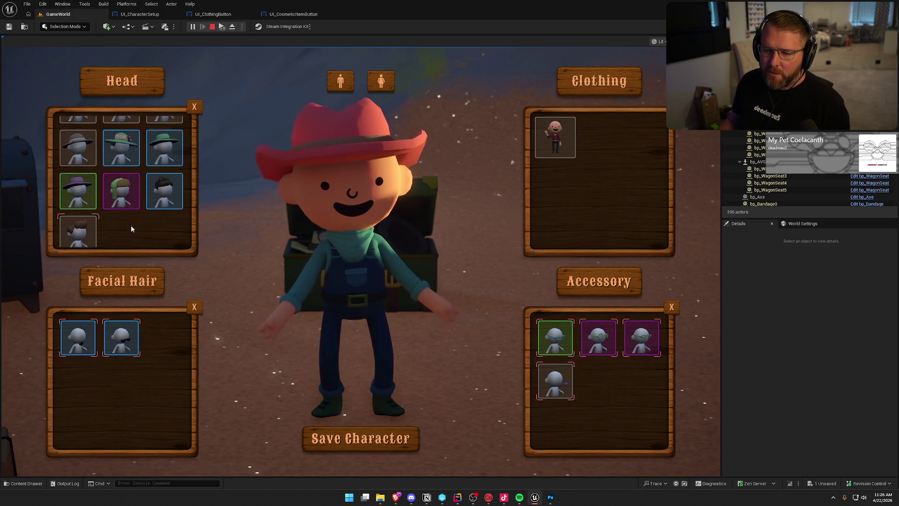
- Swap between brown hair and the red hats across scrolls, then stop play and open UI_CharacterSetup
click(87, 225)
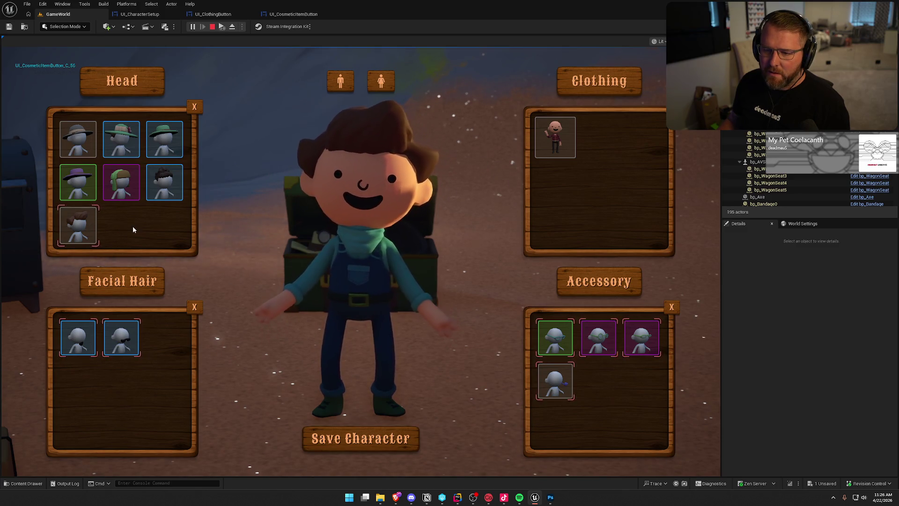
scroll(133, 229, up, 3)
click(79, 141)
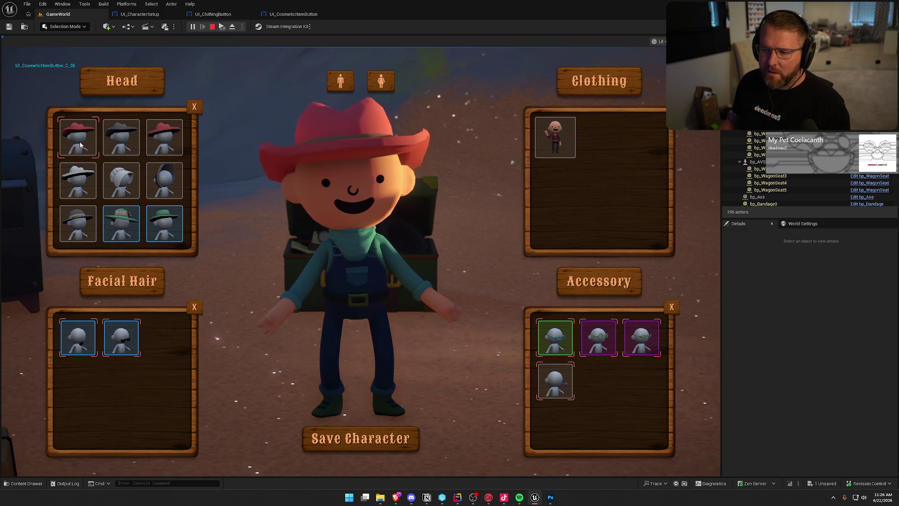
click(159, 141)
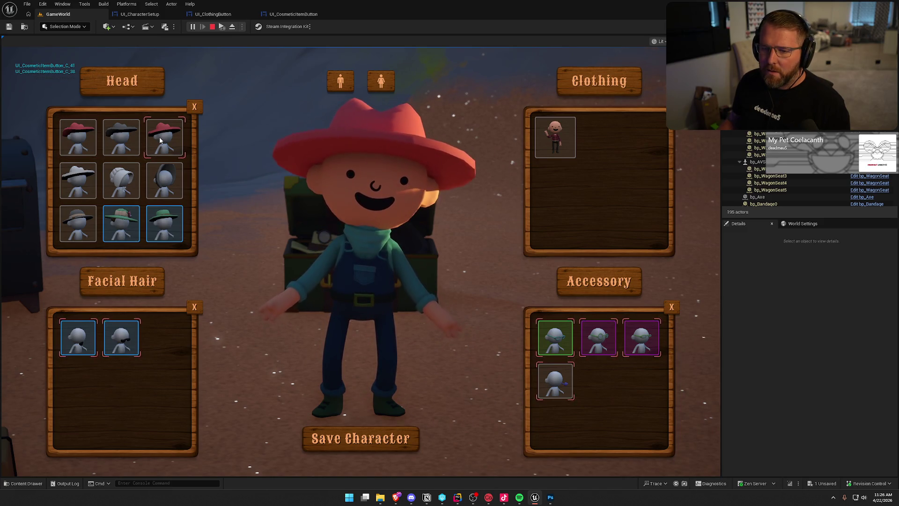
scroll(160, 140, down, 3)
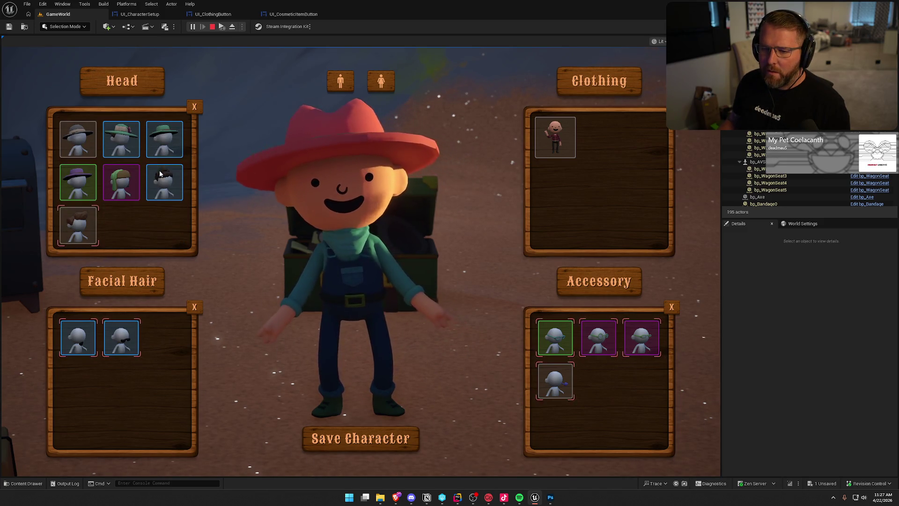
click(93, 236)
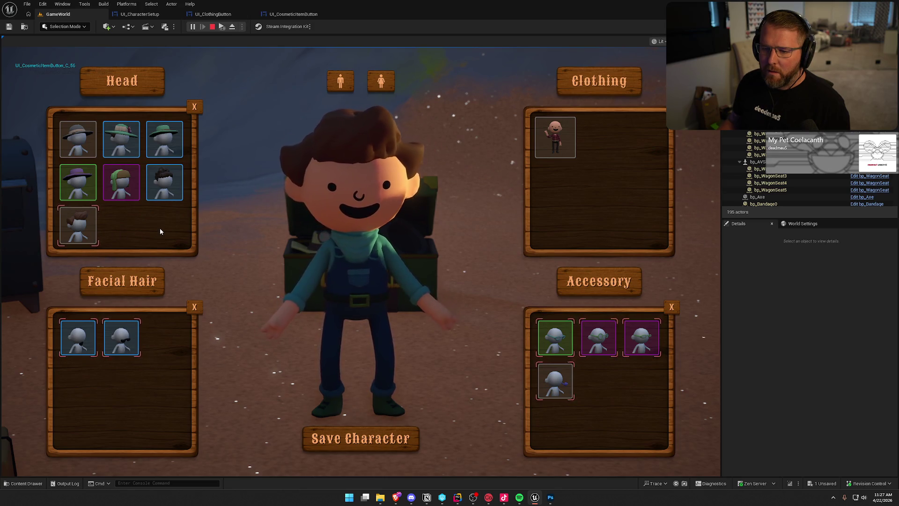
scroll(160, 229, up, 3)
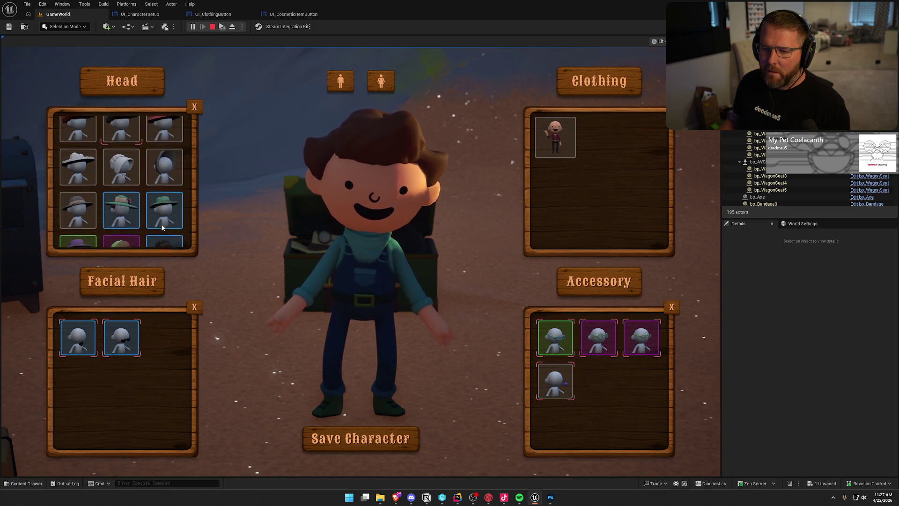
click(168, 136)
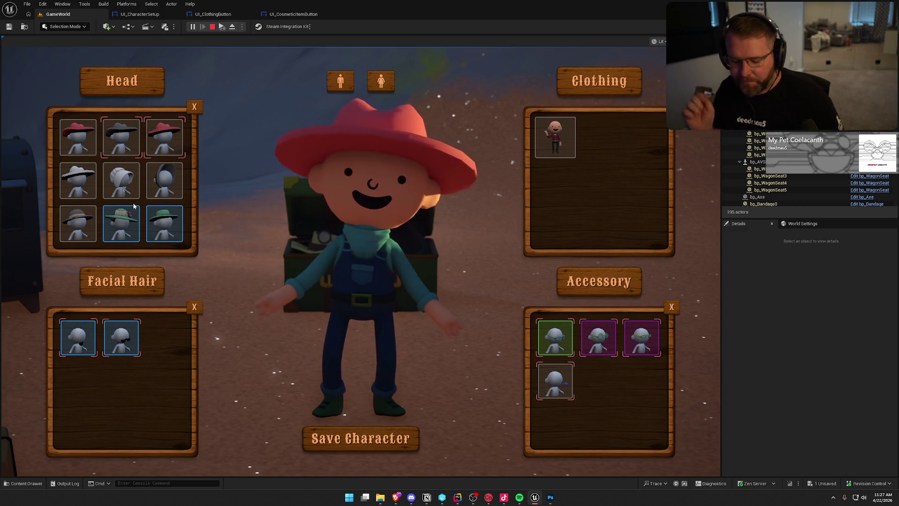
key(Escape)
click(140, 14)
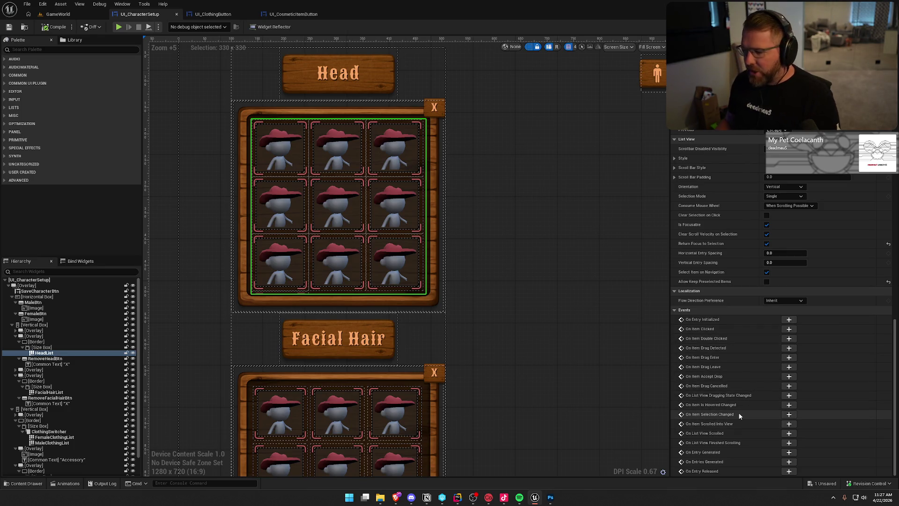
- Add an On Item Selection Changed event for HeadList in UI_CharacterSetup
click(788, 414)
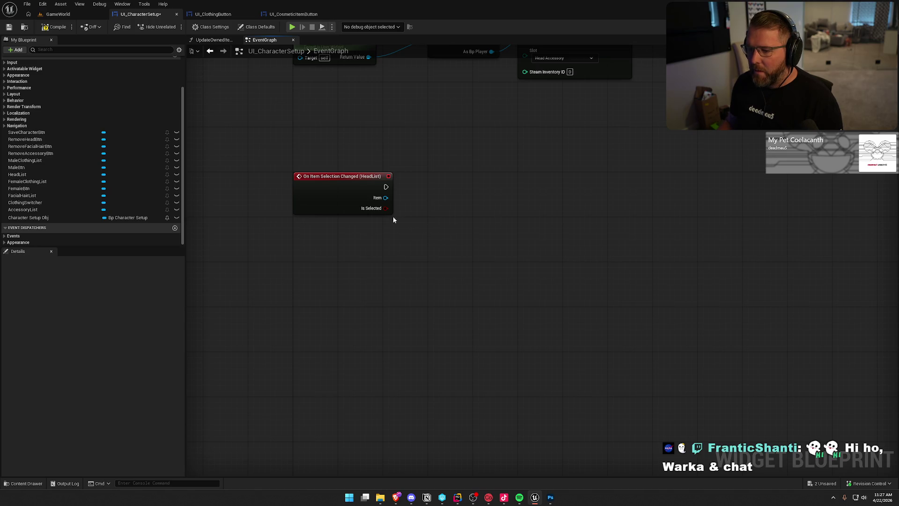
drag(385, 187, 449, 215)
click(445, 163)
- In UI_CosmeticItemButton, wire the event straight to Set Visibility and delete the debug Print String nodes
click(213, 14)
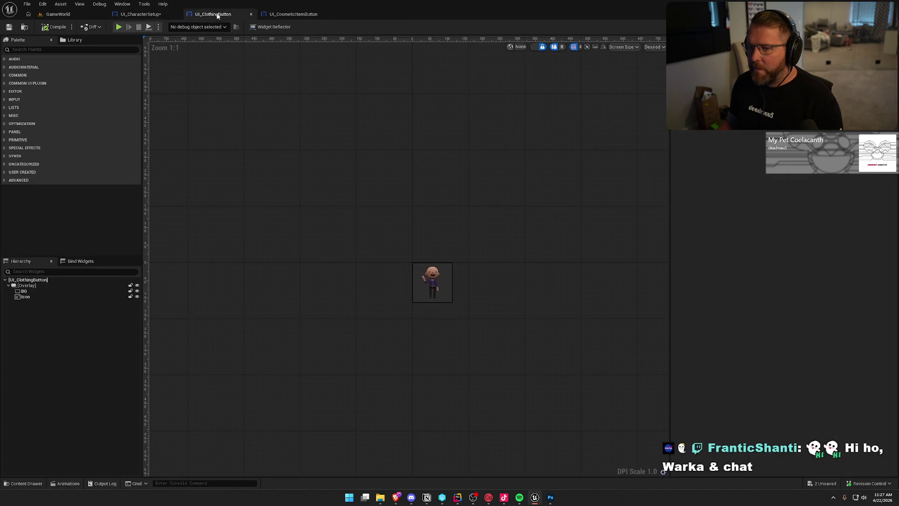
click(295, 14)
drag(416, 188, 423, 164)
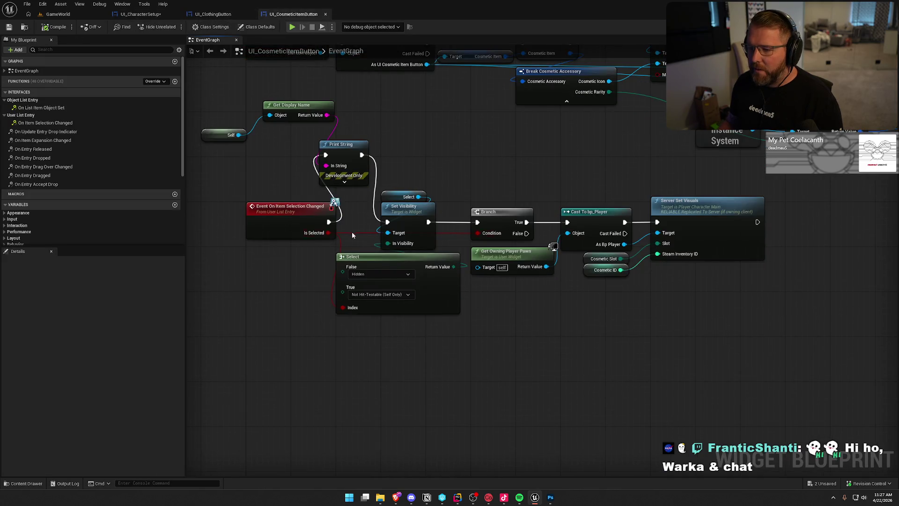
drag(328, 222, 392, 227)
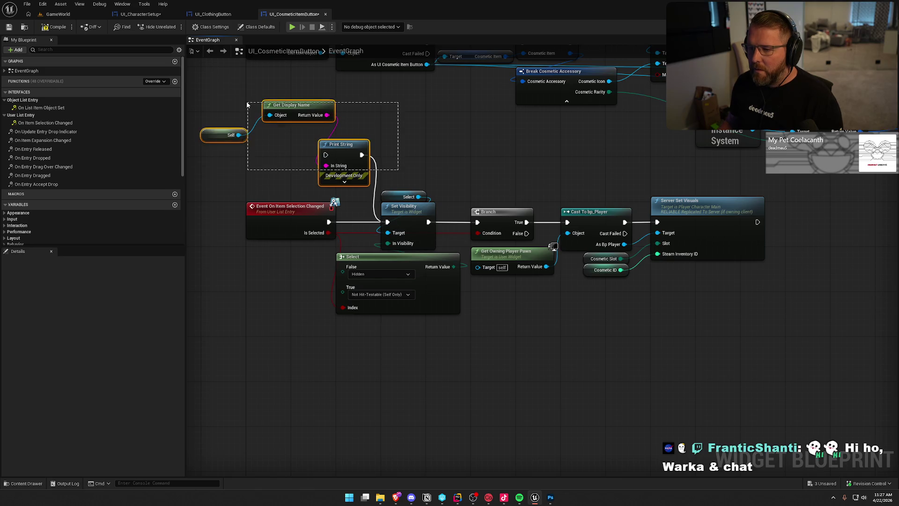
key(Delete)
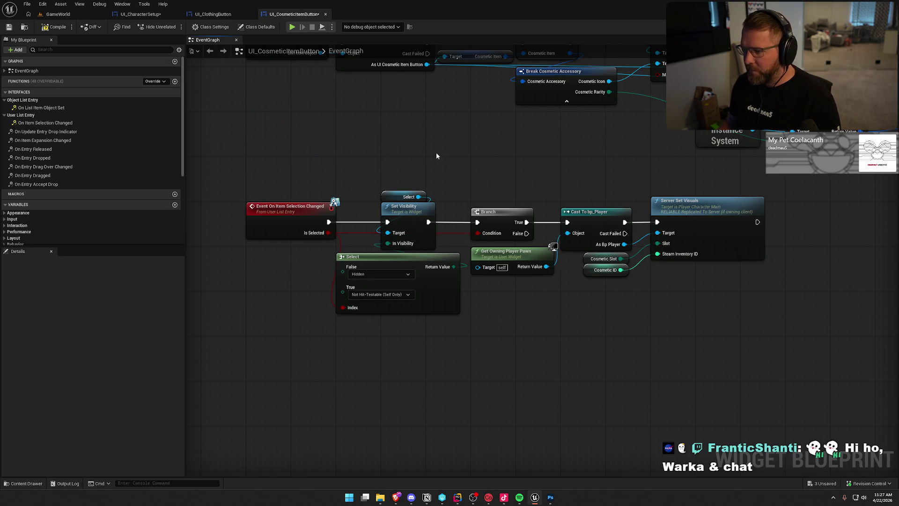
- Move the selection-handling nodes into UI_CharacterSetup beside the HeadList event
drag(436, 152, 403, 138)
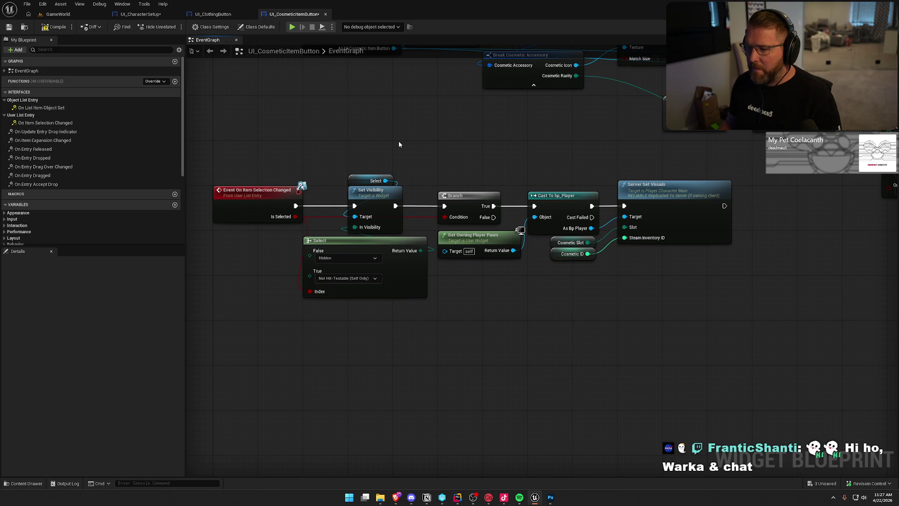
drag(337, 151, 644, 322)
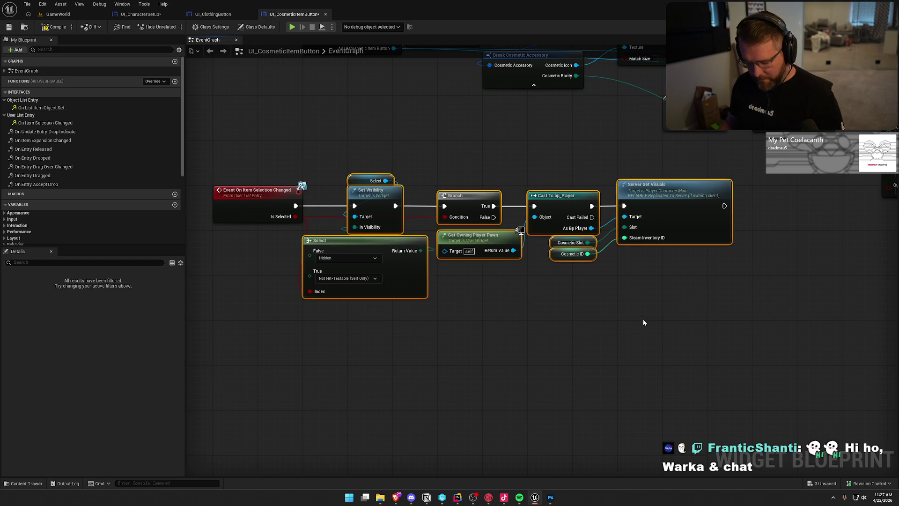
key(Delete)
click(141, 14)
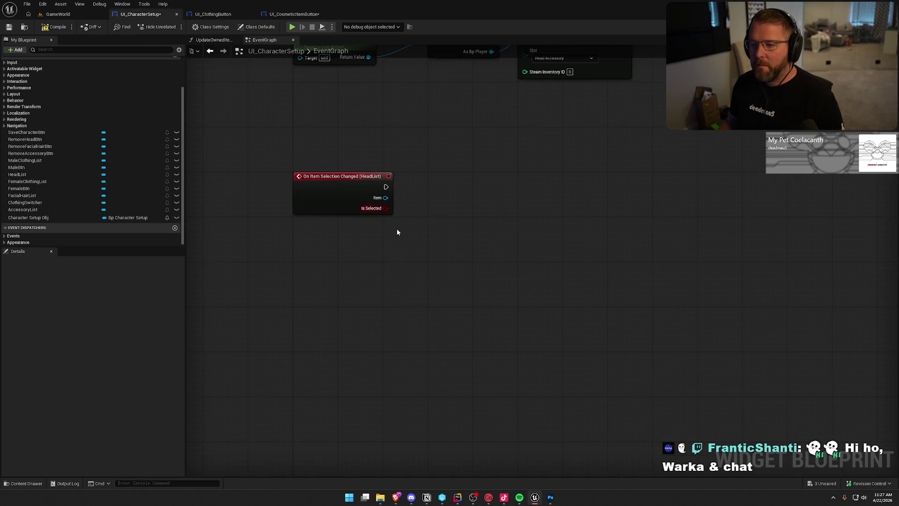
key(ctrl+v)
mouse_move(438, 241)
mouse_down()
mouse_move(458, 192)
mouse_move(488, 186)
mouse_up()
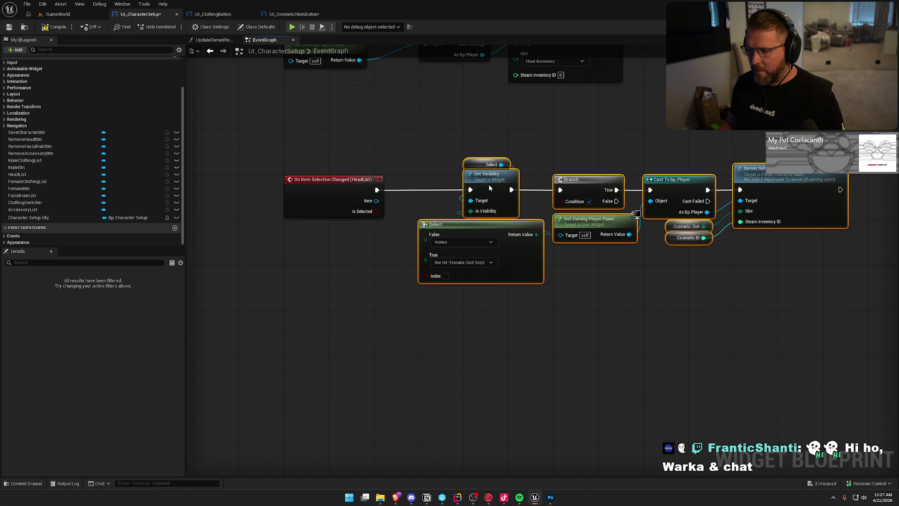
- Wire Is Selected into the Select node's Index and cast Item to UI_CosmeticItemButton
click(430, 180)
drag(409, 259, 425, 276)
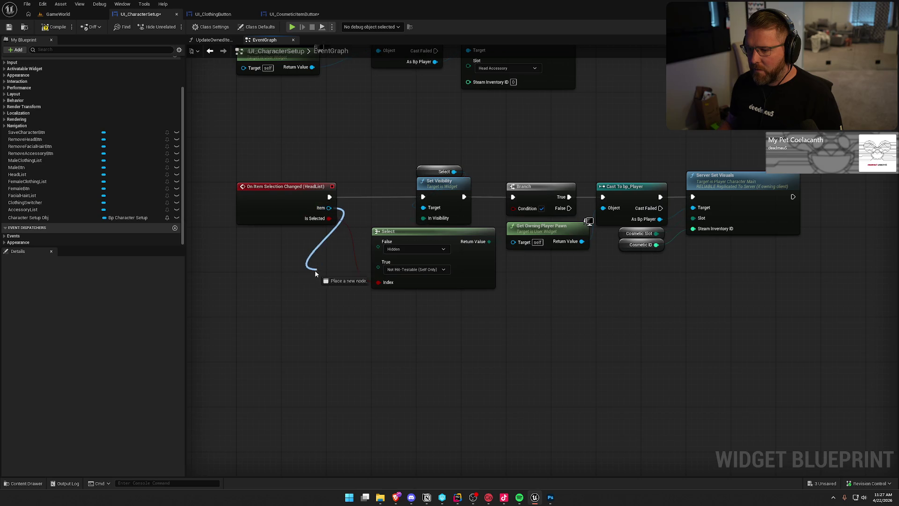
drag(318, 270, 312, 274)
text(cast to)
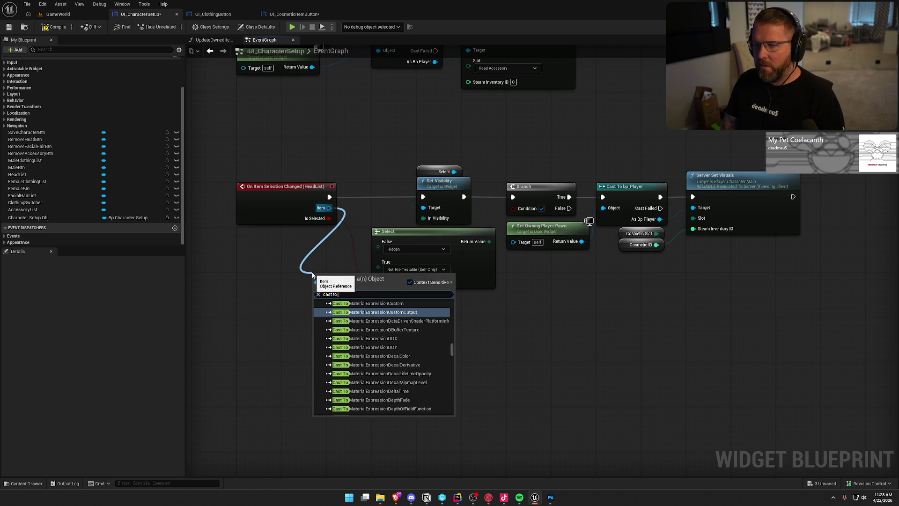
text(ui_cos)
key(Return)
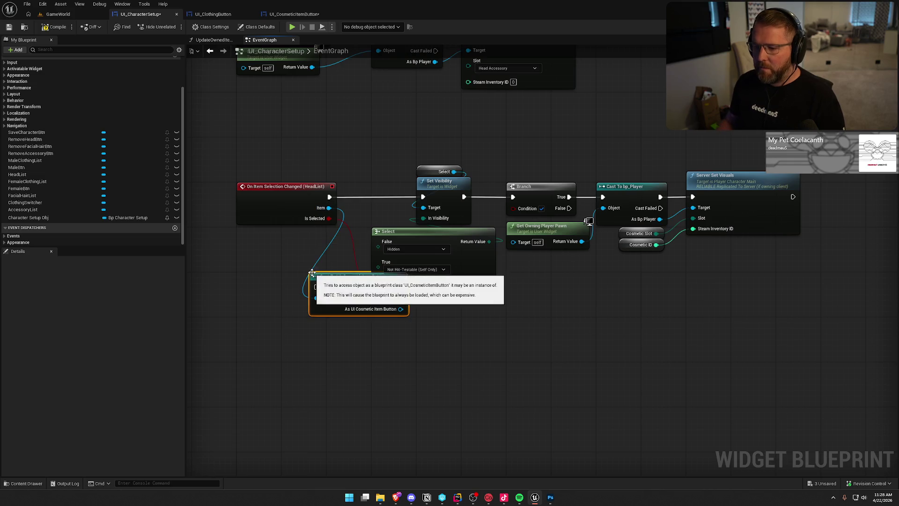
- Shift the downstream logic right and insert the cast node into the execution line
drag(424, 145, 811, 300)
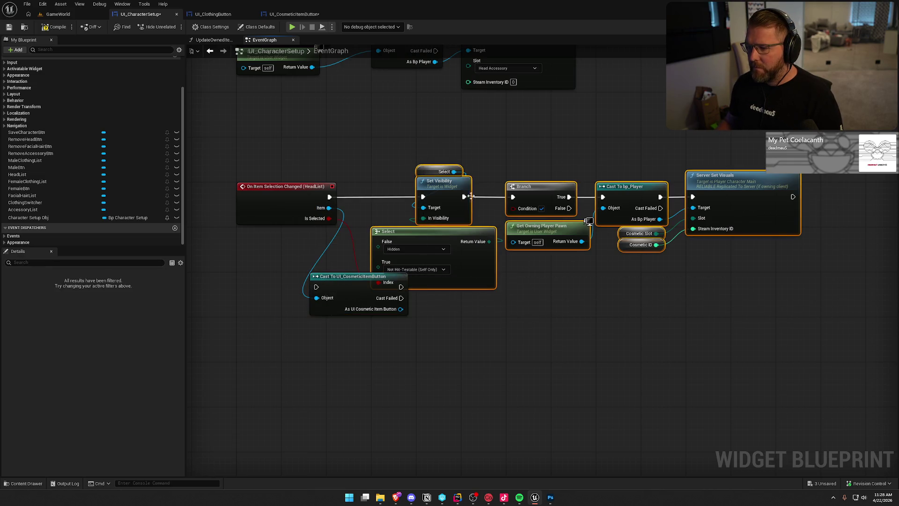
drag(445, 186, 536, 187)
mouse_move(344, 276)
mouse_down()
mouse_move(417, 194)
mouse_move(324, 195)
mouse_up()
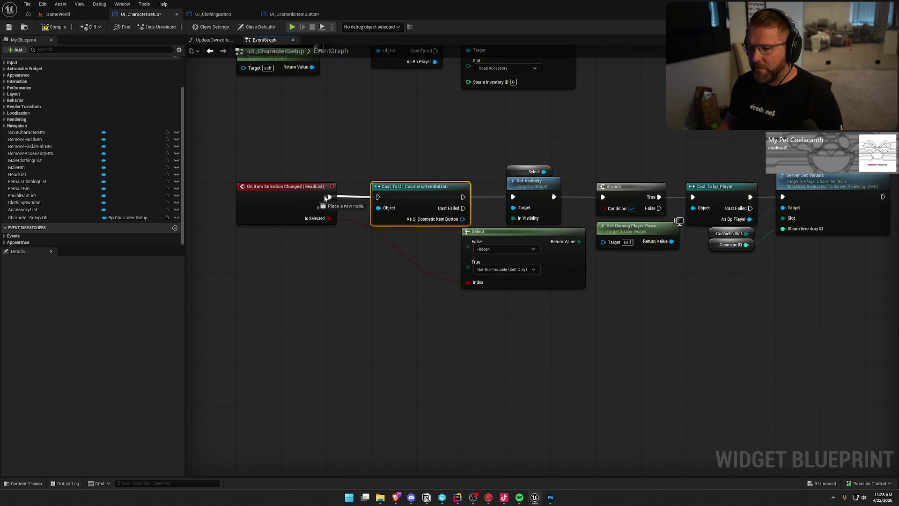
drag(368, 171, 288, 166)
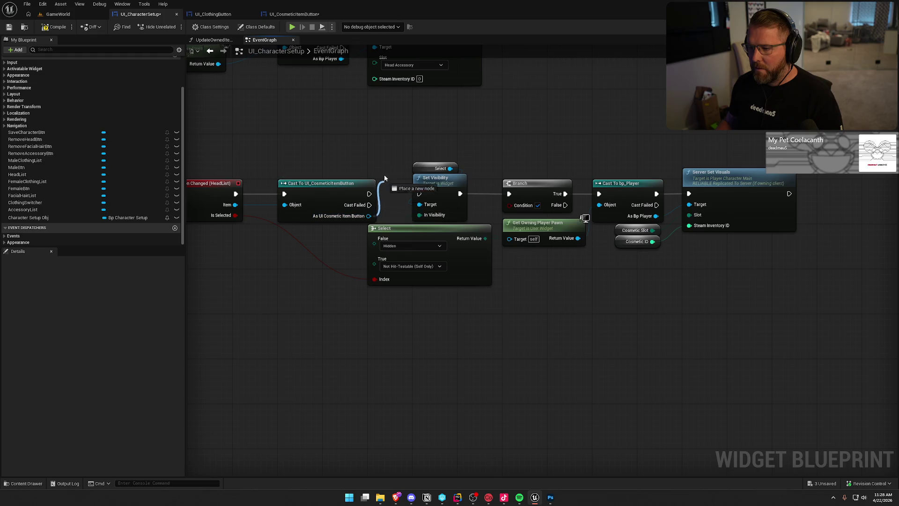
- Feed the item button's Select widget getter into Set Visibility's Target
drag(384, 184, 382, 164)
text(get selec)
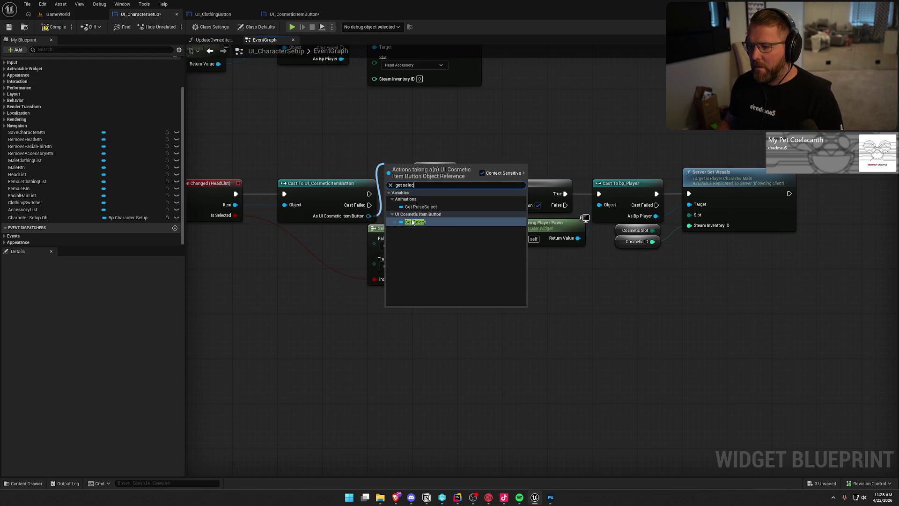
click(412, 222)
drag(419, 204, 449, 168)
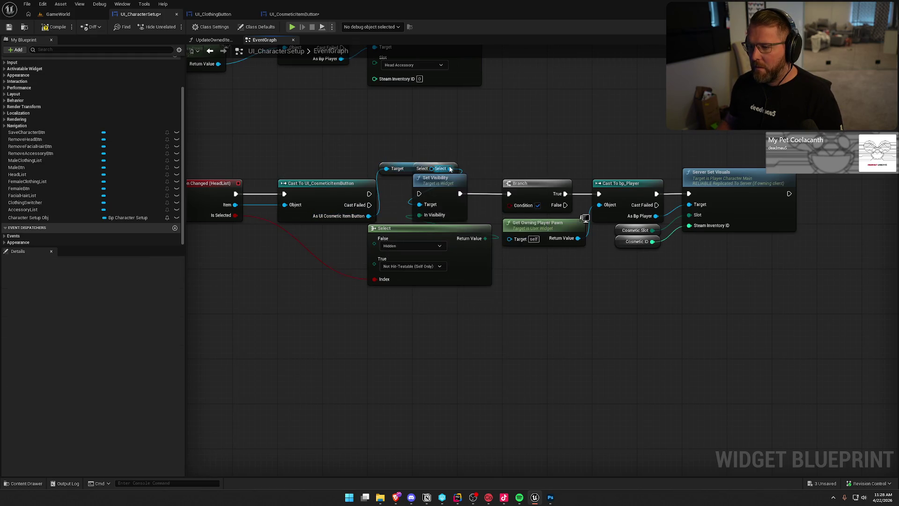
key(Delete)
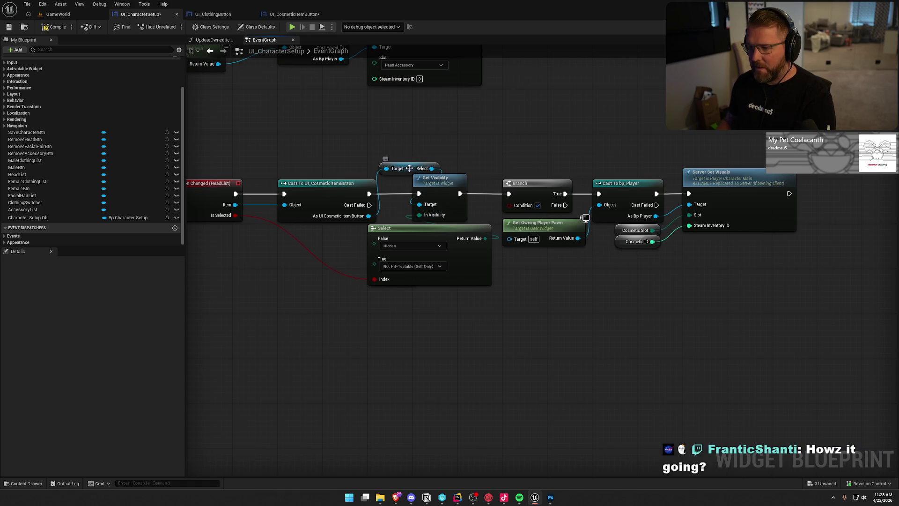
drag(409, 168, 445, 168)
click(456, 149)
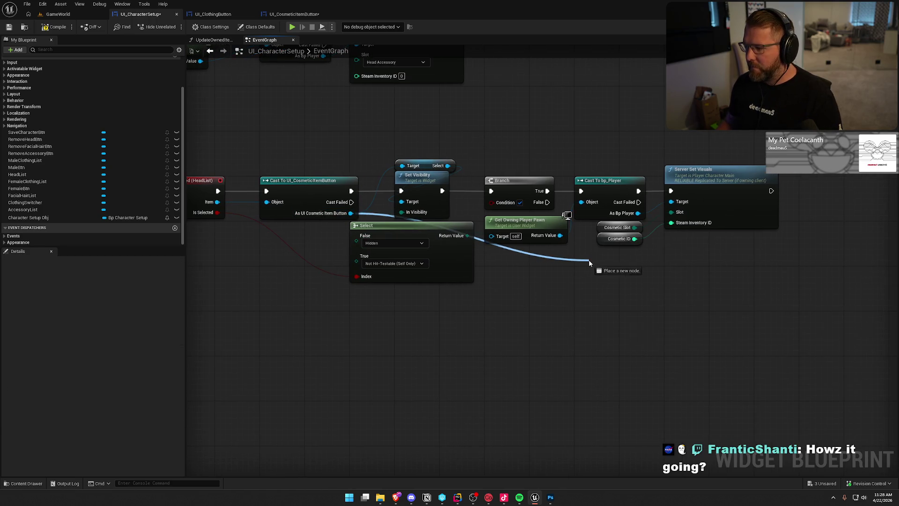
- Add Get Cosmetic Slot and Get Cosmetic ID getters from the cast's item button output
drag(588, 262, 589, 262)
text(get cos)
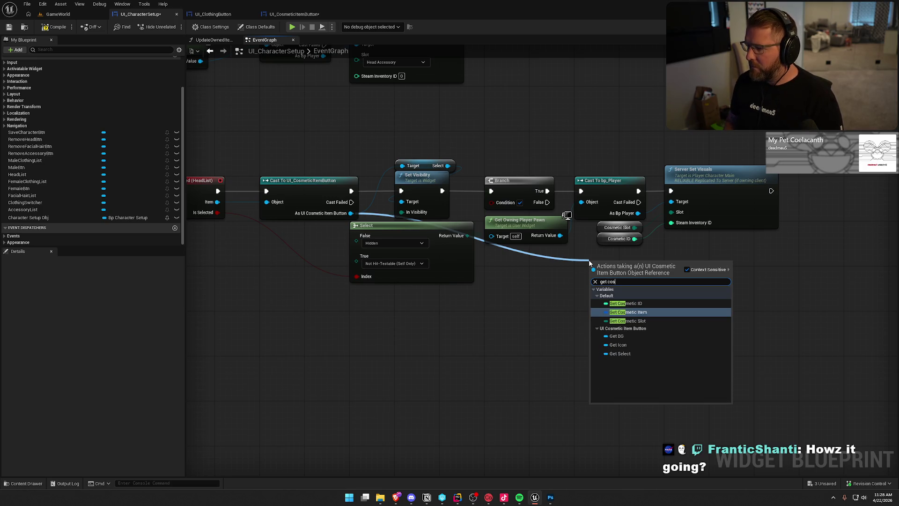
key(Up)
key(Return)
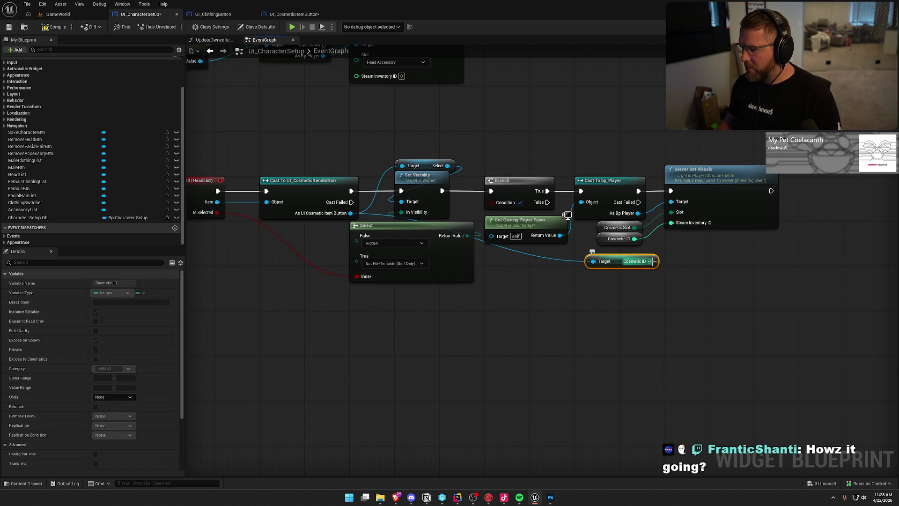
click(620, 239)
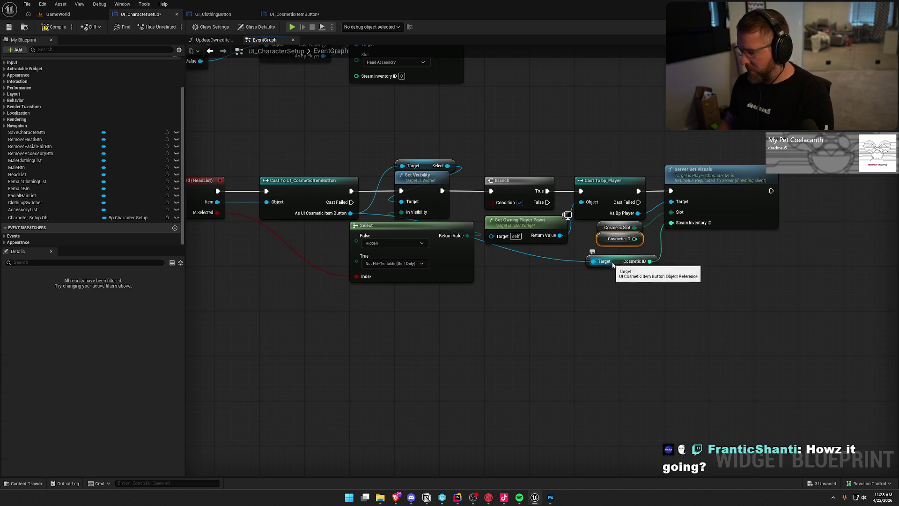
key(Delete)
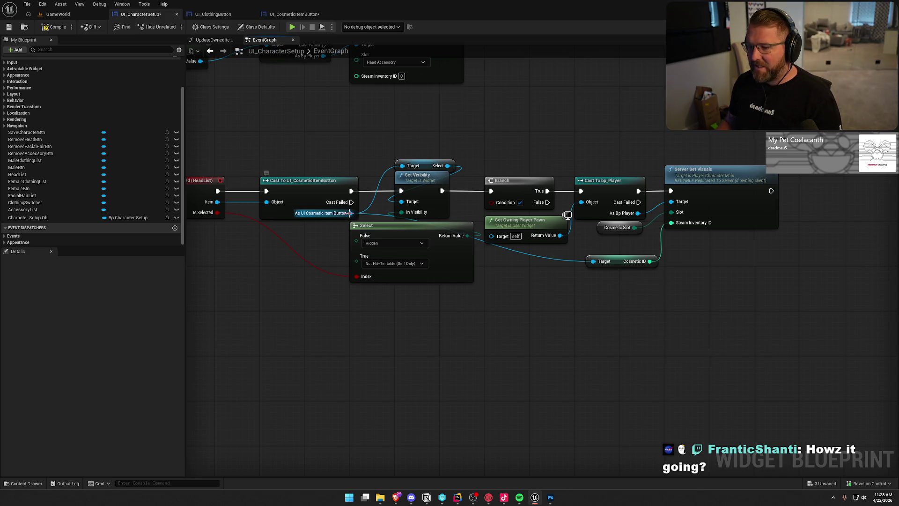
drag(597, 250, 598, 249)
text(get cos)
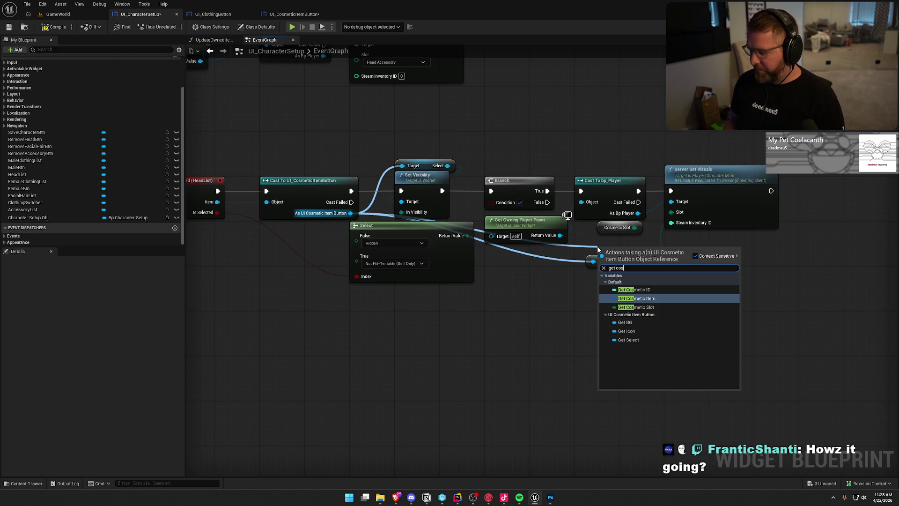
click(636, 307)
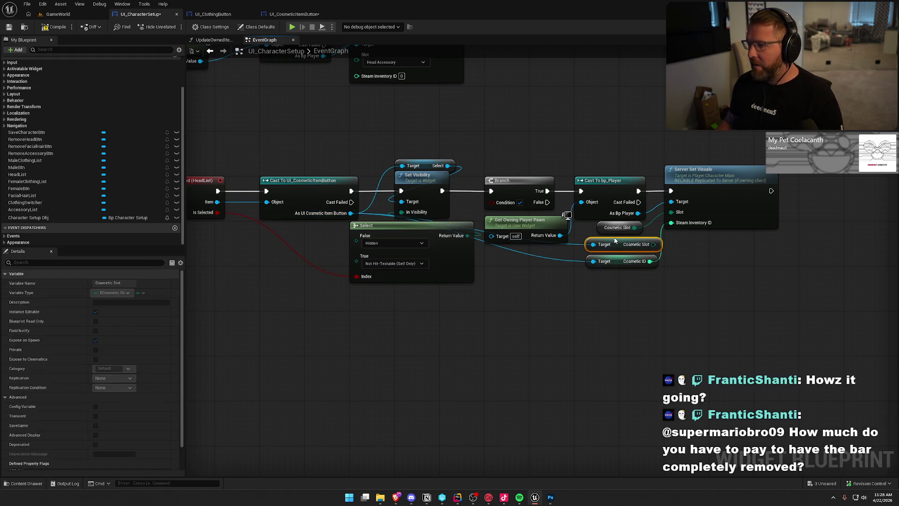
mouse_move(626, 231)
mouse_down()
mouse_move(633, 268)
mouse_move(609, 228)
mouse_up()
drag(618, 320, 681, 317)
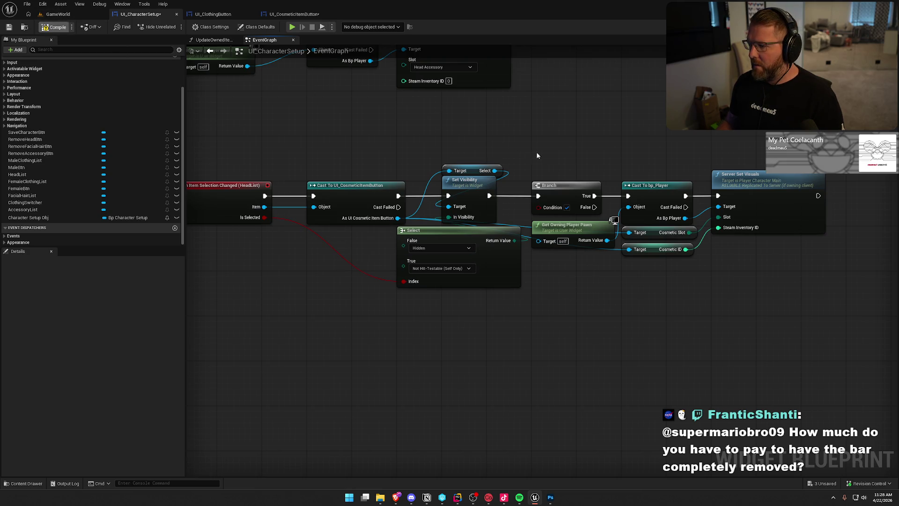
- Review UI_CosmeticItemButton's On Item Selection Changed event, then return to the GameWorld level
click(284, 16)
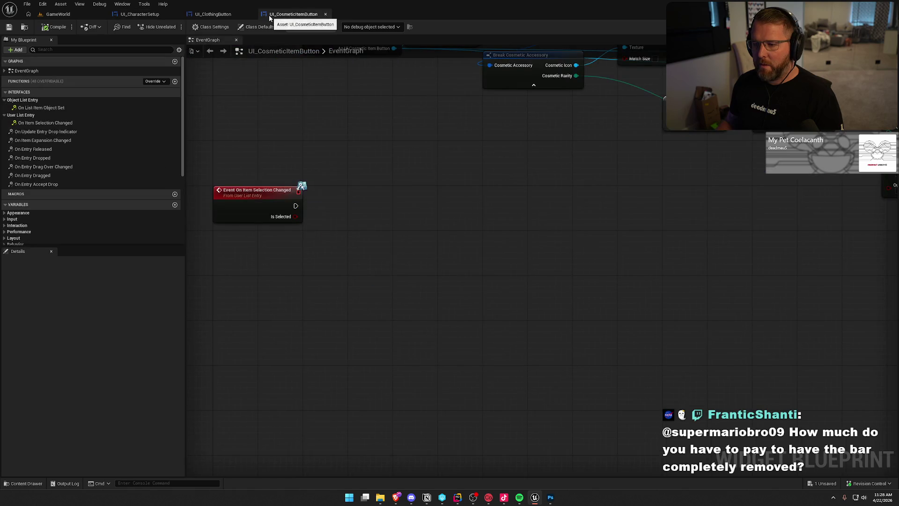
drag(252, 253, 363, 374)
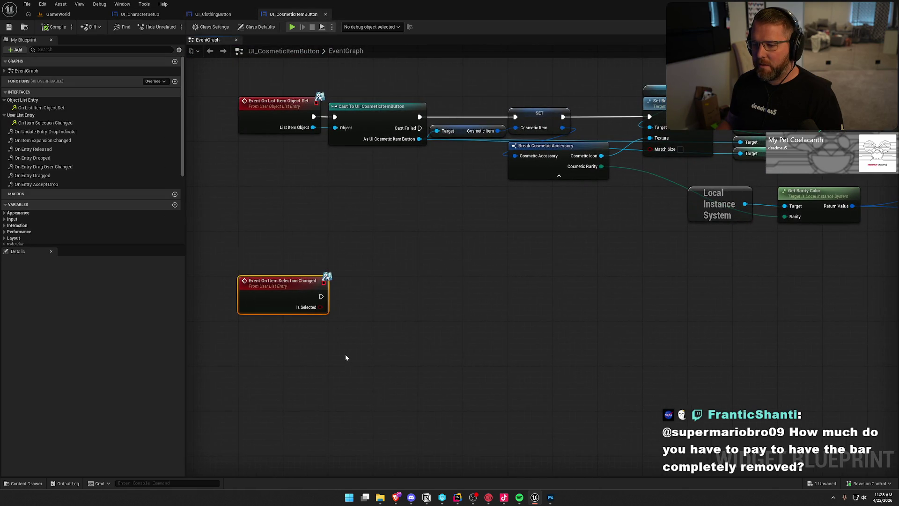
click(44, 18)
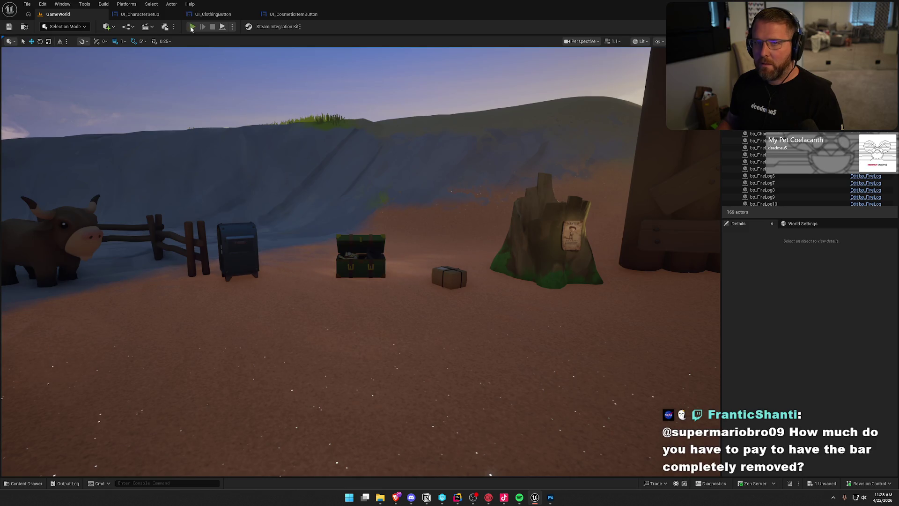
- Play in editor, deliver the parcel to the mailbox, and open the wardrobe customization screen
click(192, 26)
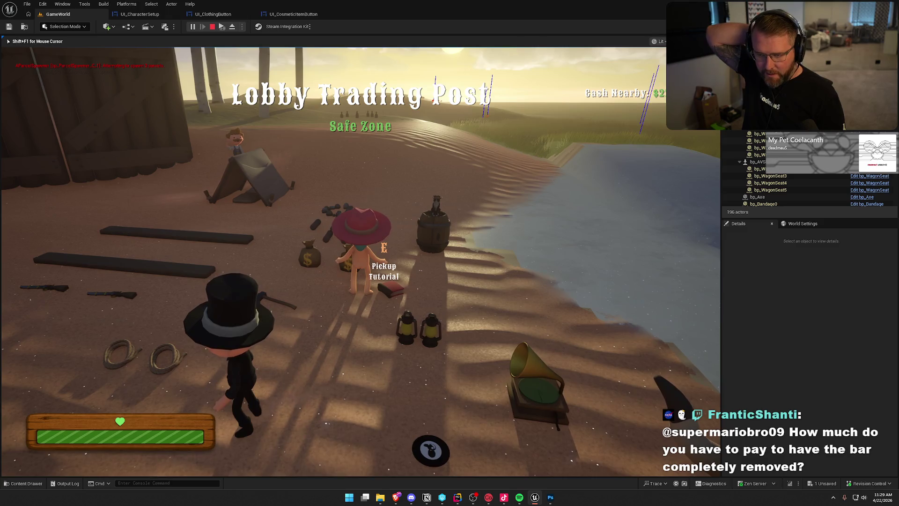
key(s)
key(w)
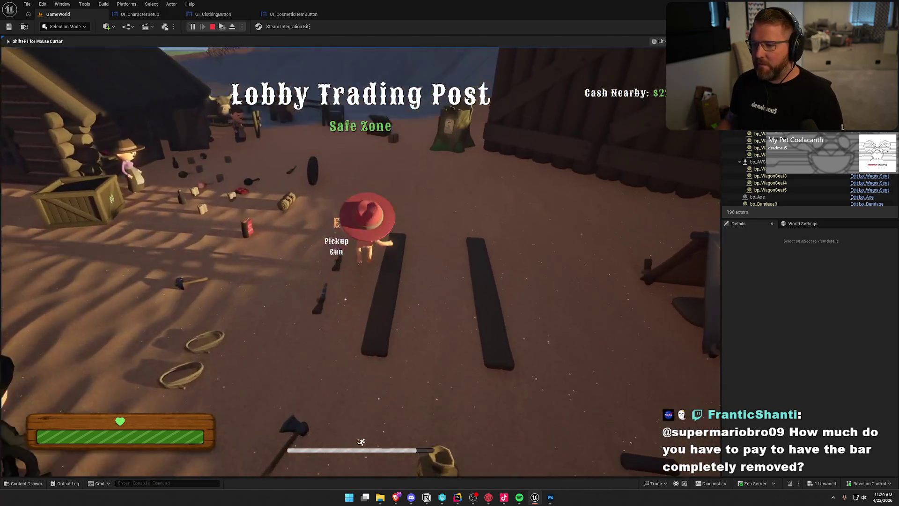
key(w)
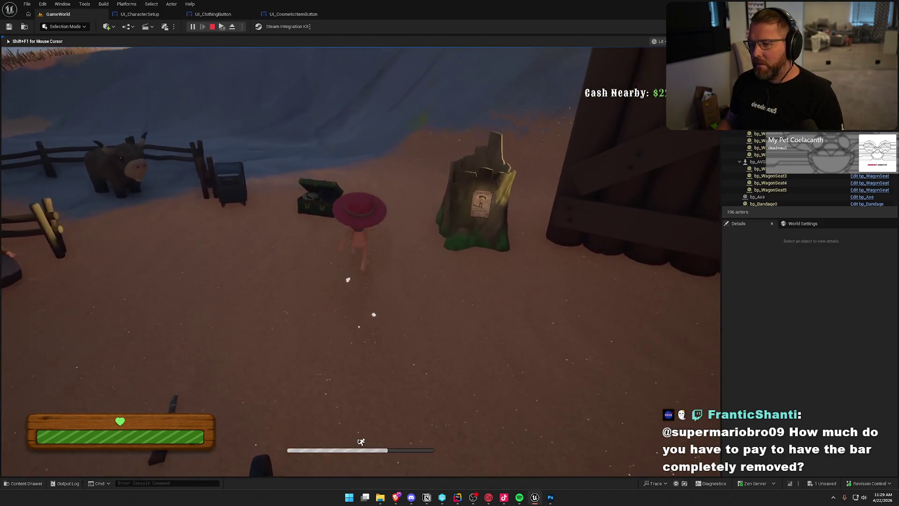
key(e)
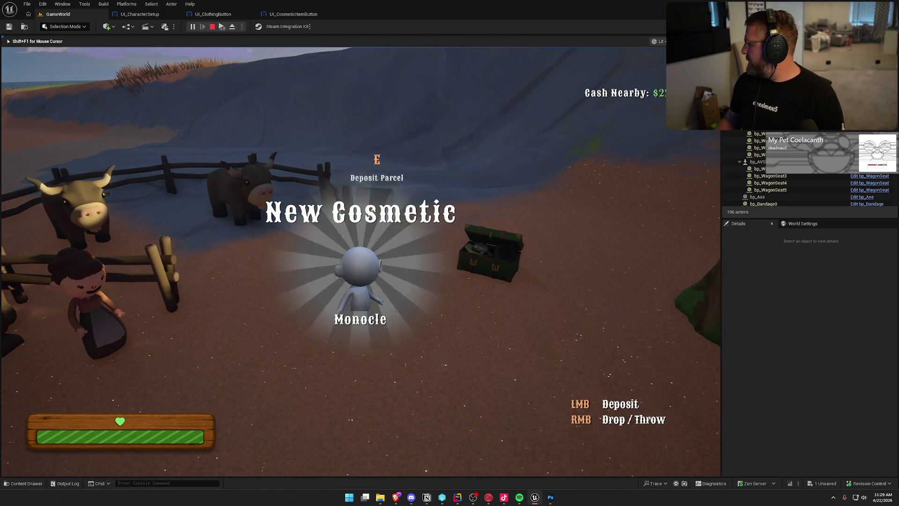
right_click(361, 253)
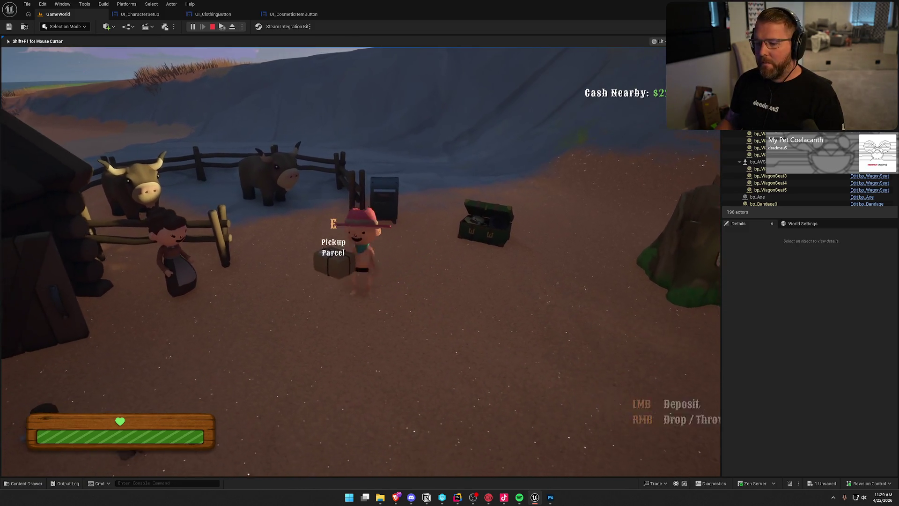
key(w)
key(e)
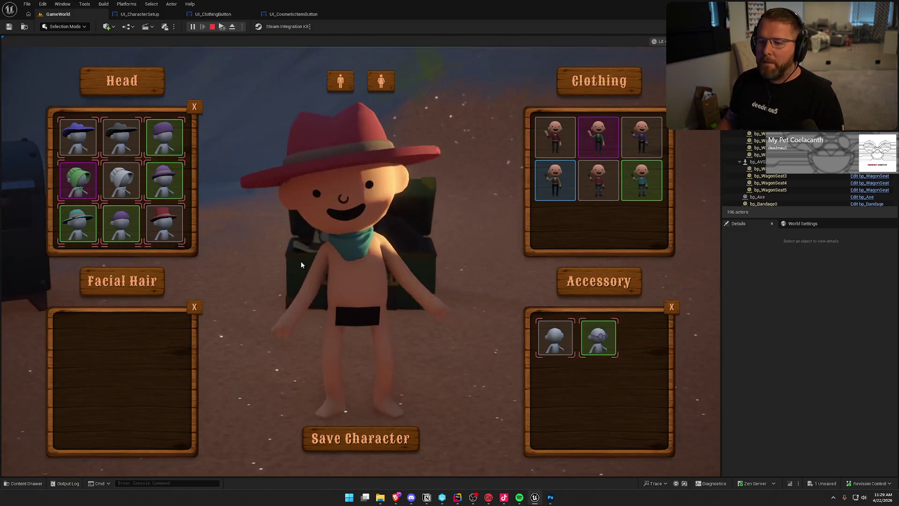
- Try on Head items: bonnets, purple beanie and red top hat, then lower-list dark hair, top hat and curly hair
click(78, 136)
click(164, 136)
click(121, 180)
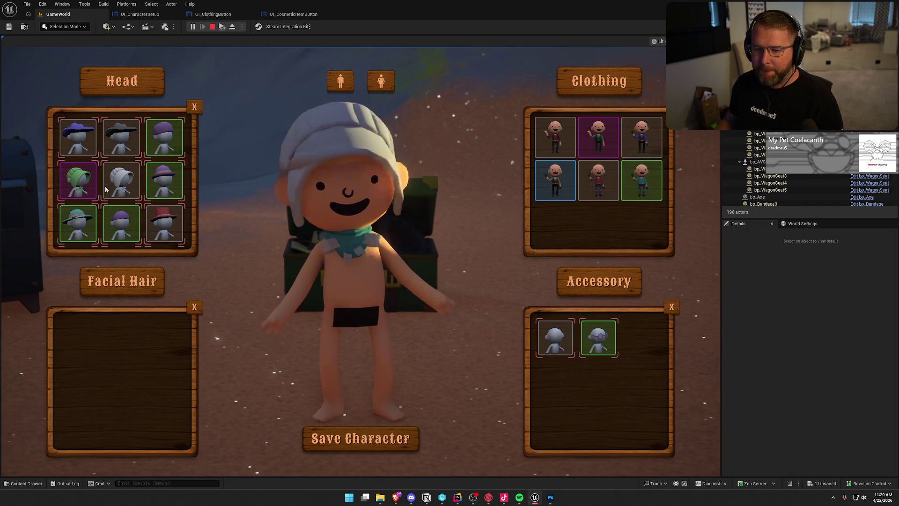
click(78, 180)
click(121, 220)
click(163, 221)
scroll(170, 224, down, 1)
scroll(169, 223, down, 1)
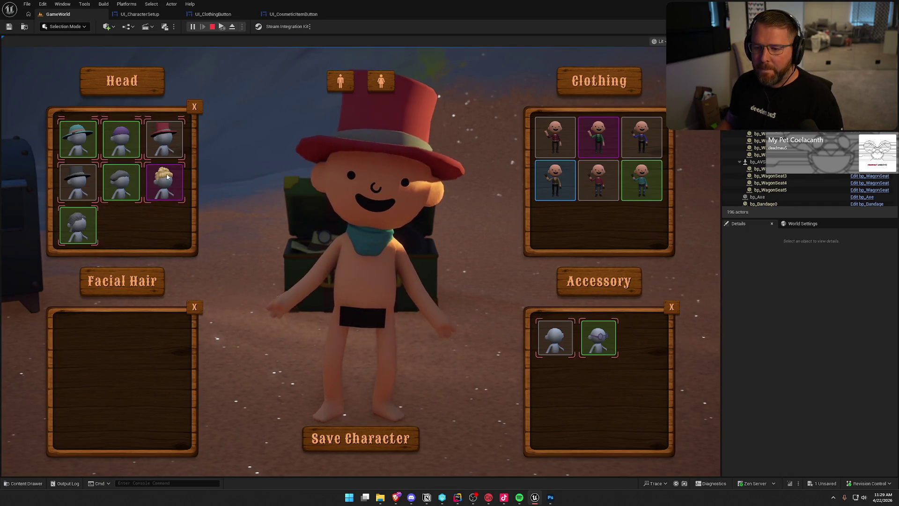
click(121, 182)
click(77, 182)
click(78, 225)
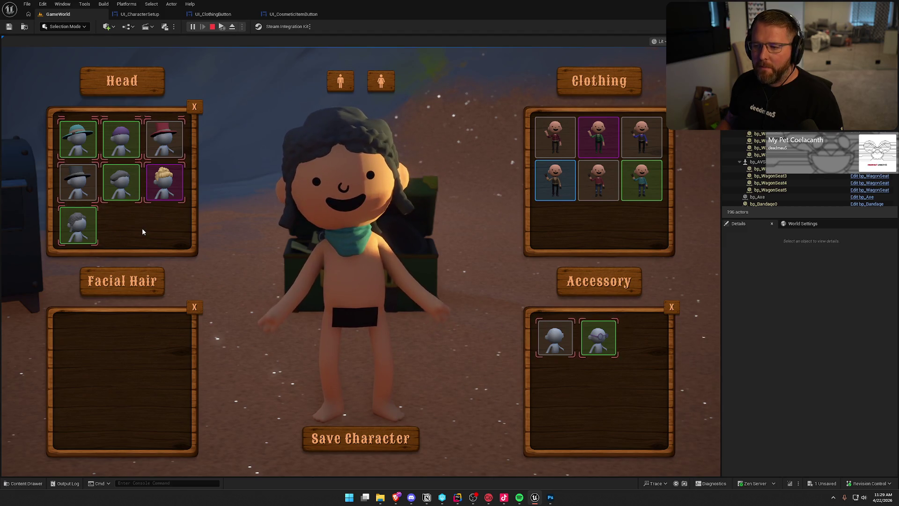
- Scroll back to check the purple wide-brim hat, white bonnet and red top hat, then stop the playtest
scroll(142, 228, up, 2)
scroll(142, 228, up, 1)
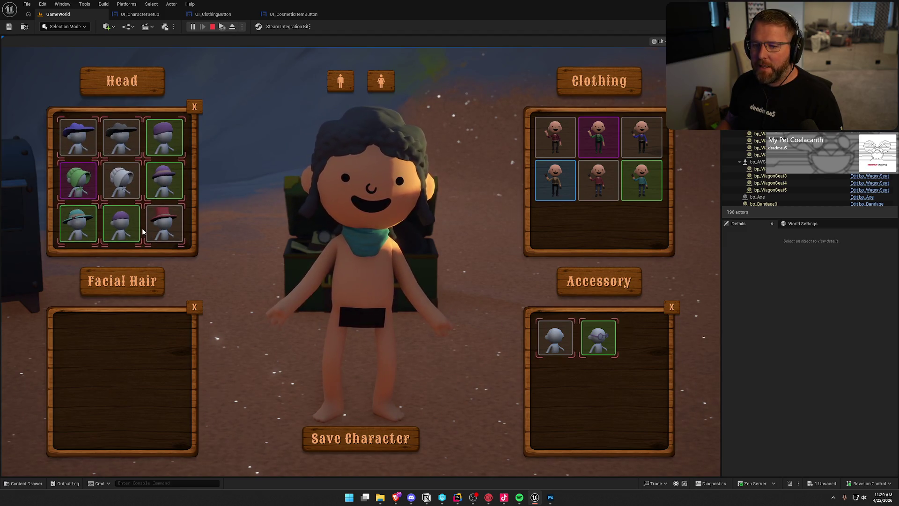
click(86, 140)
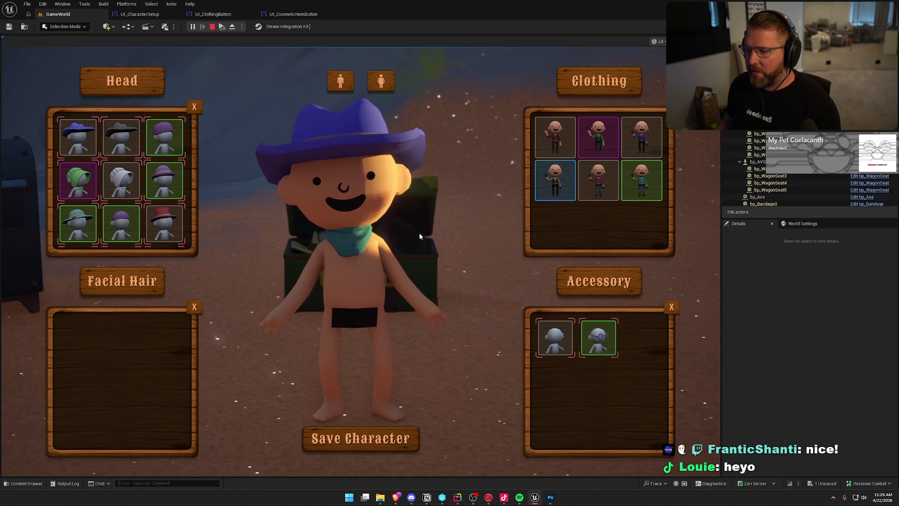
click(120, 180)
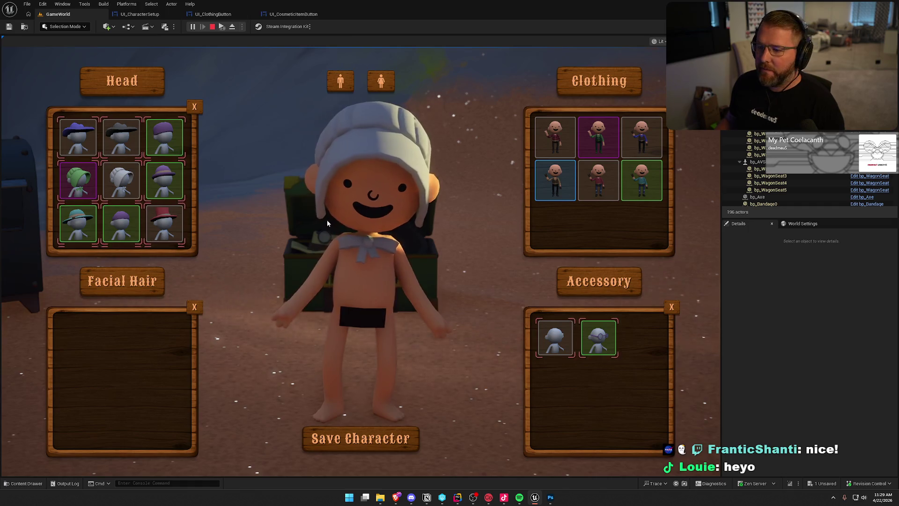
scroll(105, 193, down, 3)
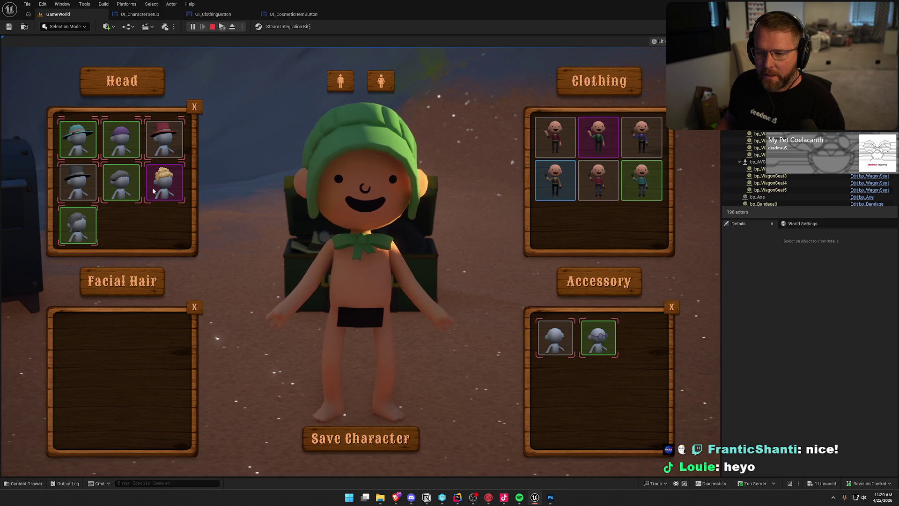
click(164, 138)
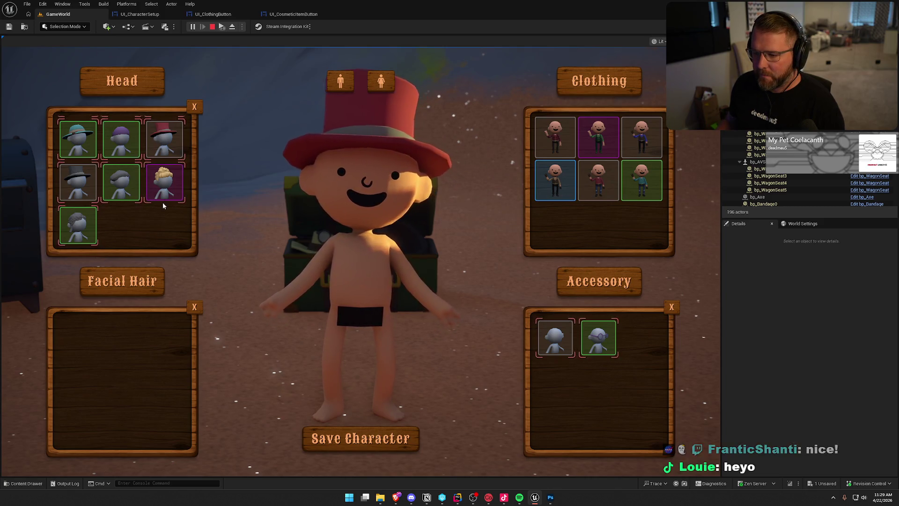
scroll(162, 204, up, 3)
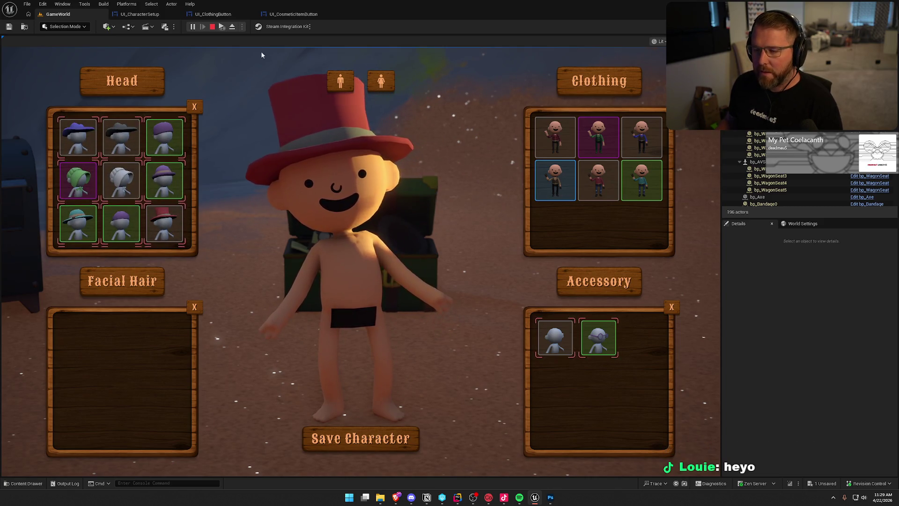
key(Escape)
click(129, 15)
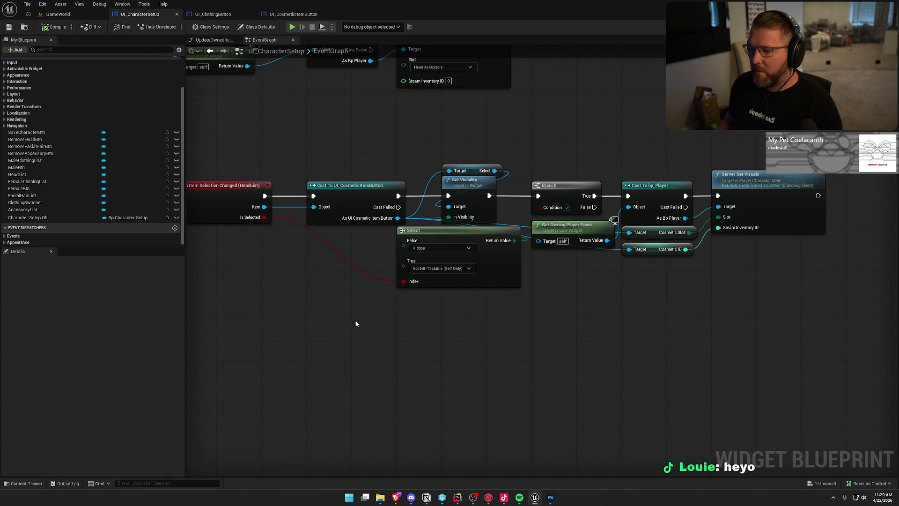
- Move the Select node under the cast and add a Print String on Cast Failed
drag(439, 230, 349, 229)
click(490, 335)
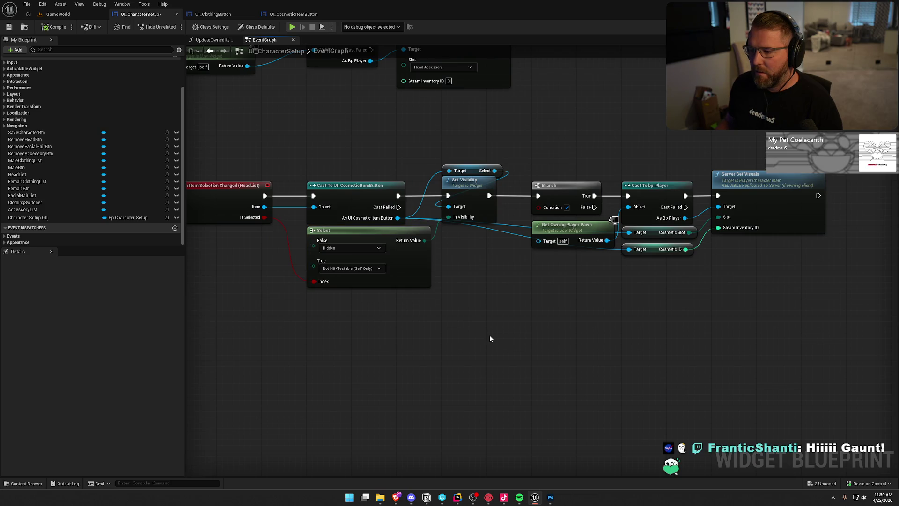
drag(399, 207, 474, 283)
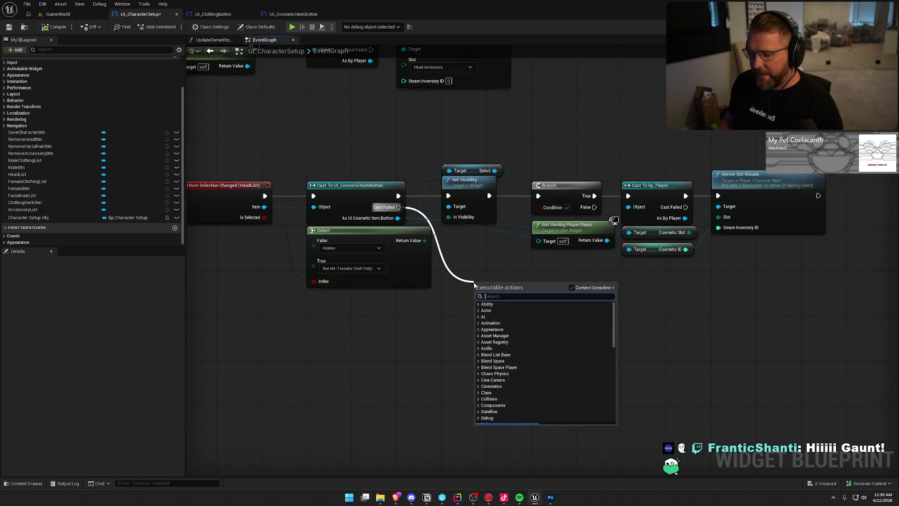
text(print)
key(Return)
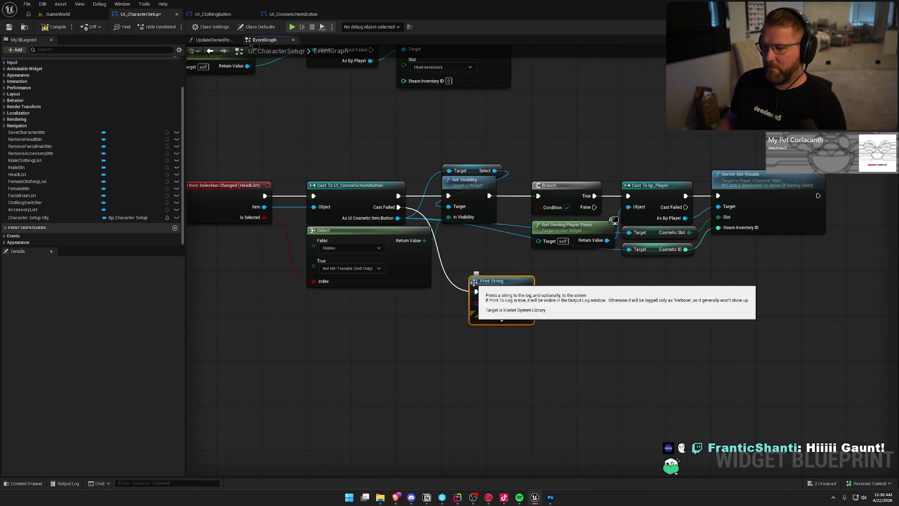
- Set the Print String message to AHHHHHH, compile and save, and return to GameWorld
click(505, 303)
text(AHHHHHH)
click(600, 359)
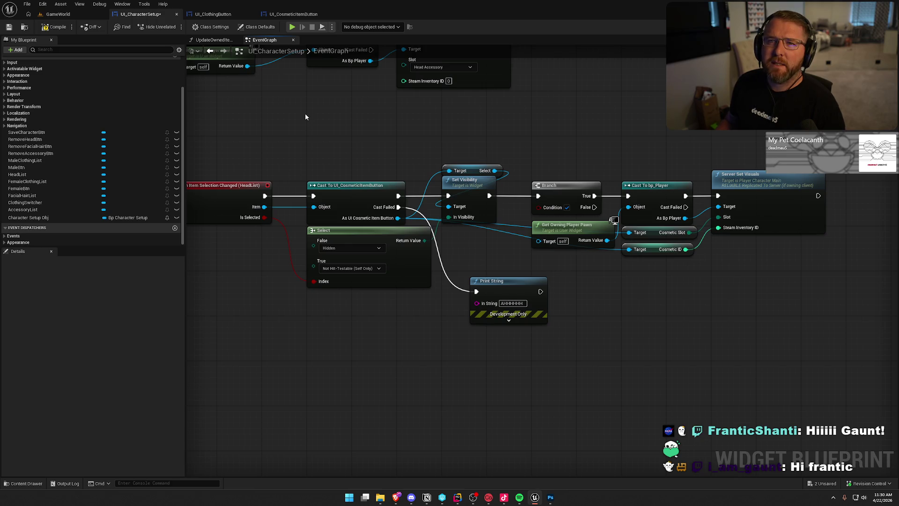
click(54, 27)
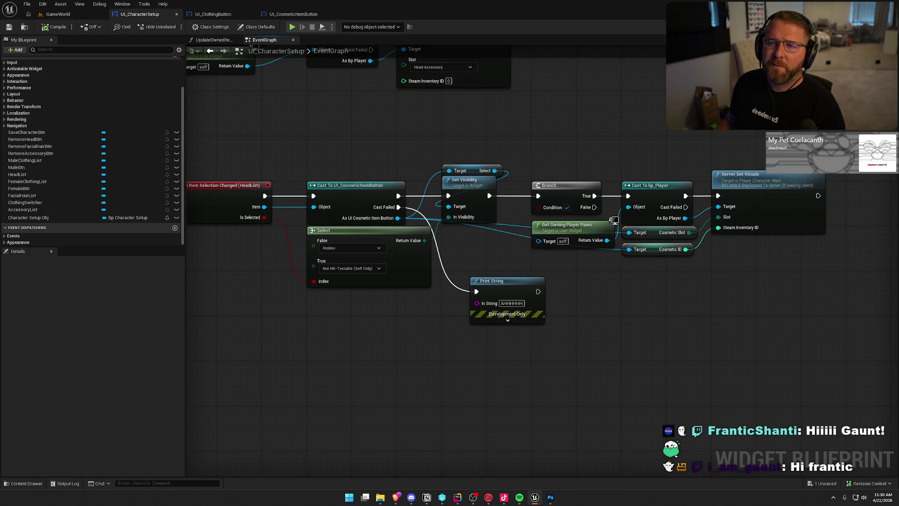
click(292, 26)
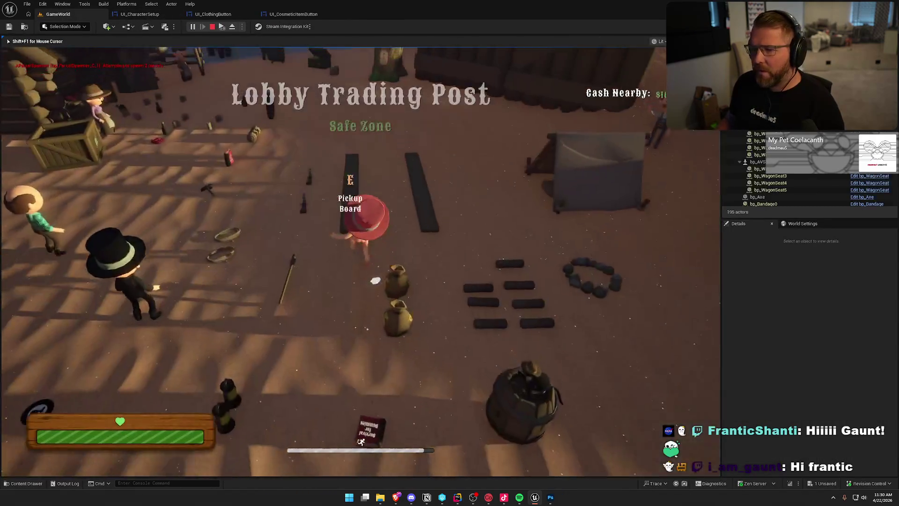
- Run across the yard, collect the parcel, and open the customization screen at the chest
key(w)
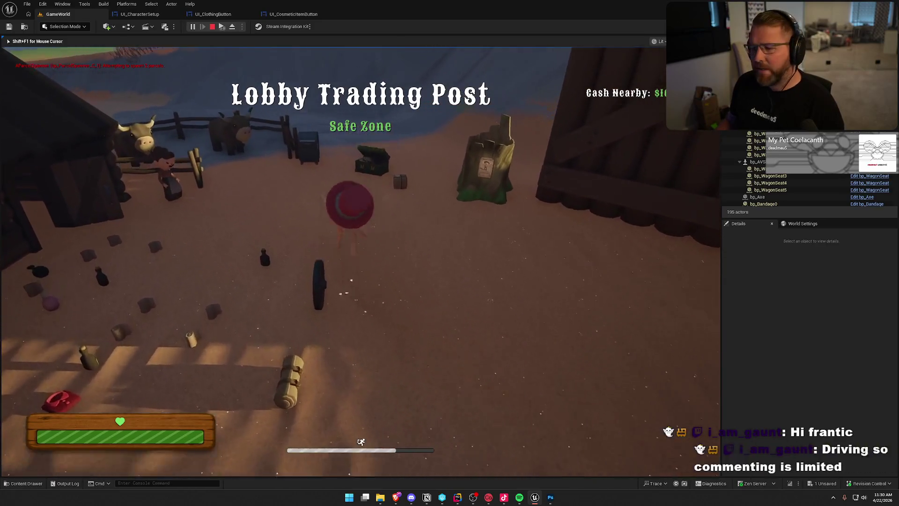
key(e)
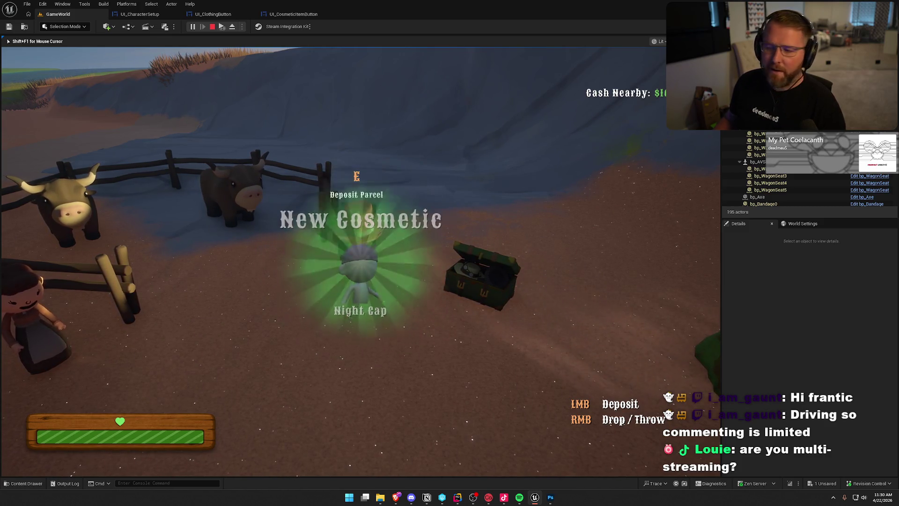
key(d)
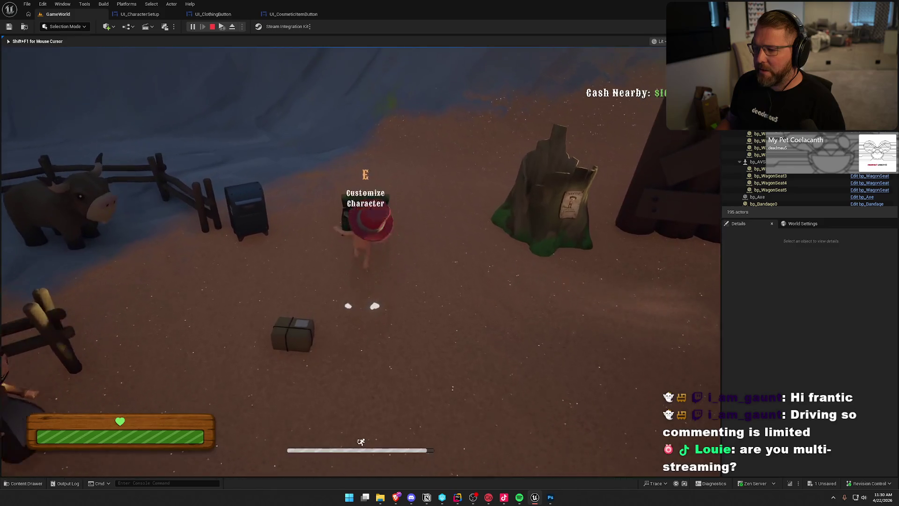
key(e)
- Try five Head hats including the tan wide-brim hat, then stop play and reopen UI_CharacterSetup
click(121, 136)
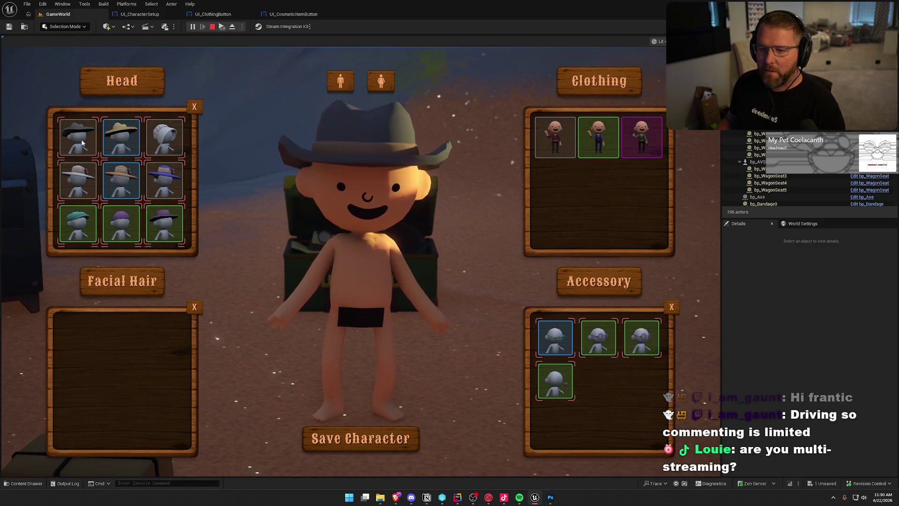
click(164, 181)
click(78, 181)
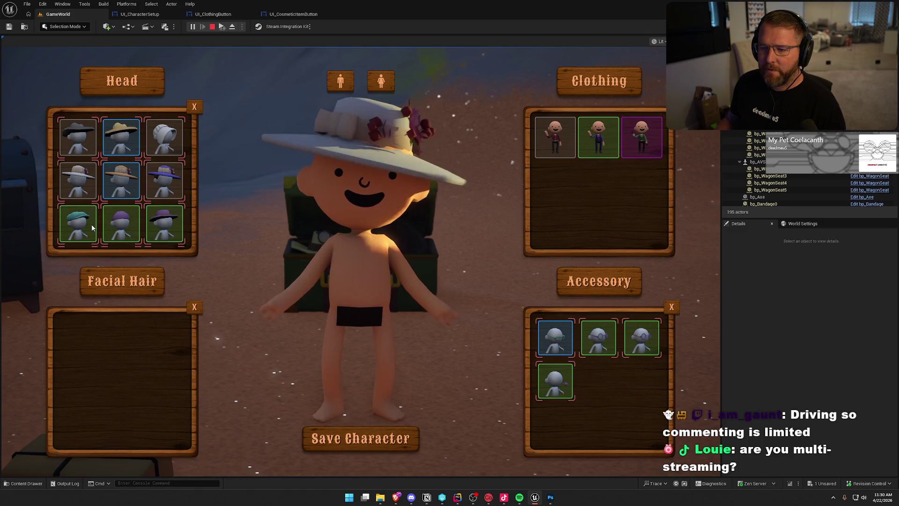
click(121, 224)
click(164, 224)
key(Escape)
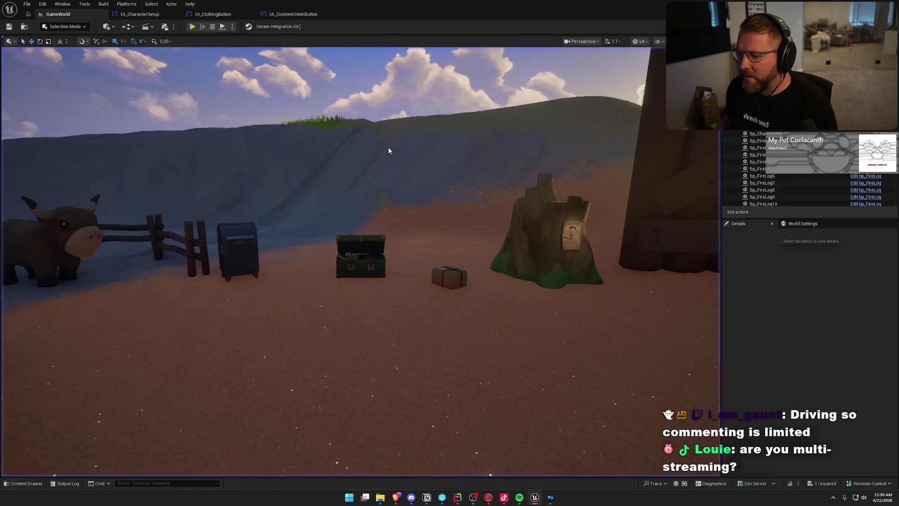
click(139, 14)
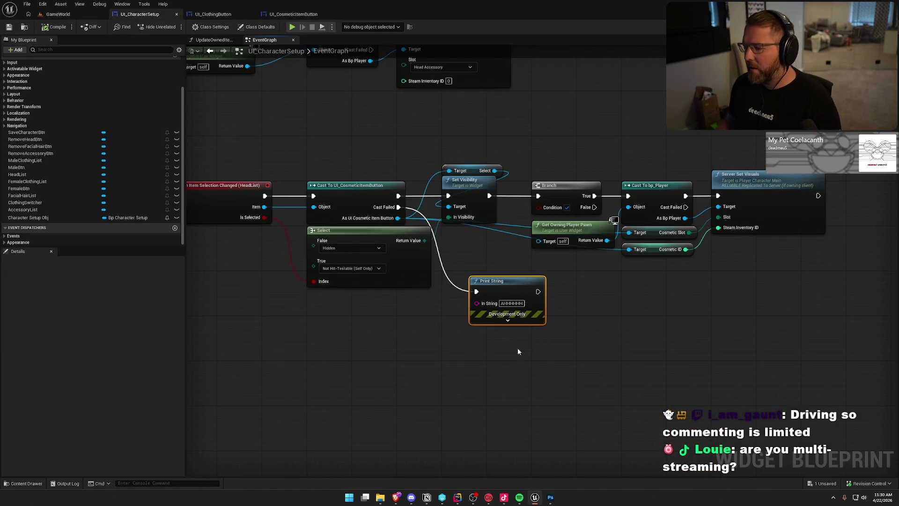
- Switch UI_CharacterSetup to the Designer view showing the Head, Clothing, Facial Hair and Accessory lists
mouse_move(593, 355)
mouse_down()
mouse_move(649, 356)
mouse_move(603, 338)
mouse_up()
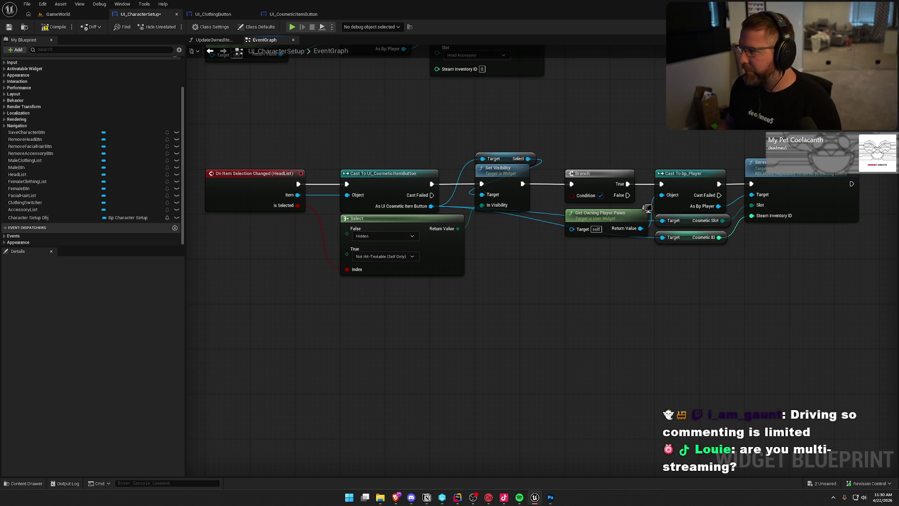
click(866, 26)
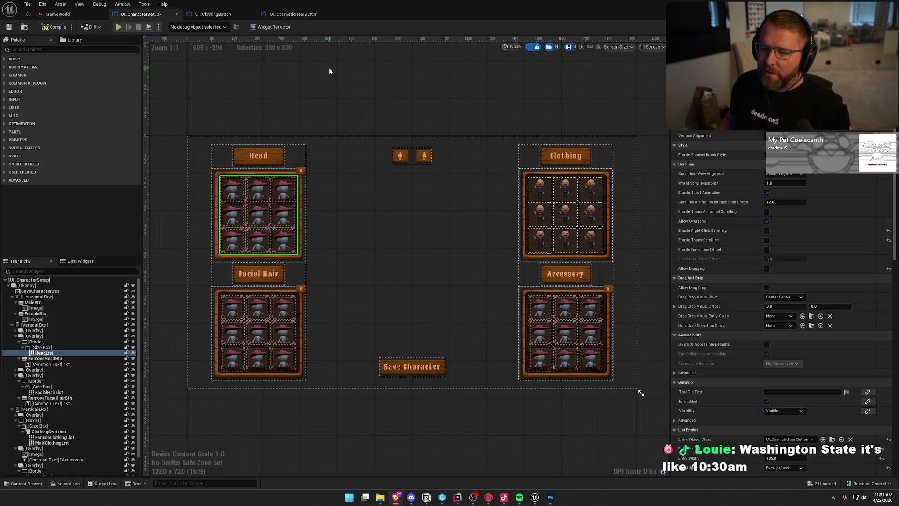
- Compile and save the UI_CharacterSetup widget, then return to its HeadList event graph
mouse_move(350, 91)
mouse_down()
mouse_move(374, 95)
mouse_move(365, 106)
mouse_move(287, 66)
mouse_move(275, 83)
mouse_up()
scroll(366, 106, up, 1)
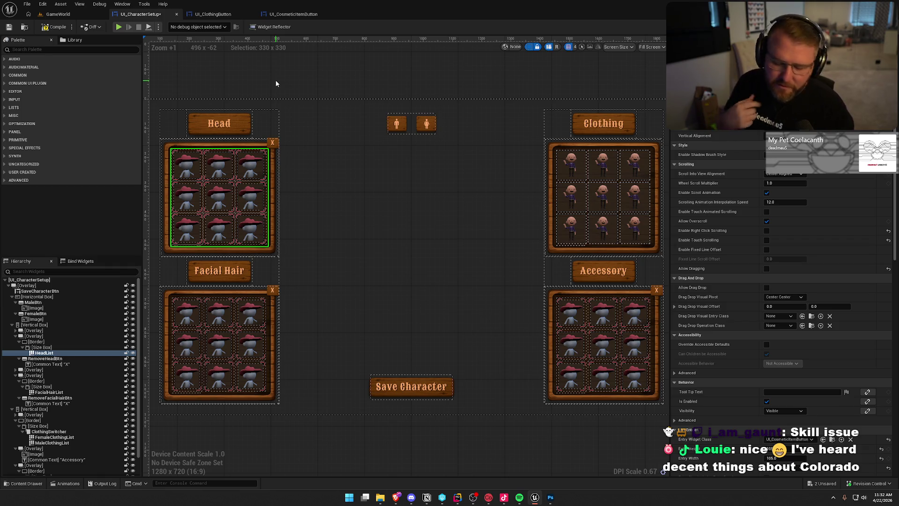
drag(300, 95, 318, 89)
click(54, 26)
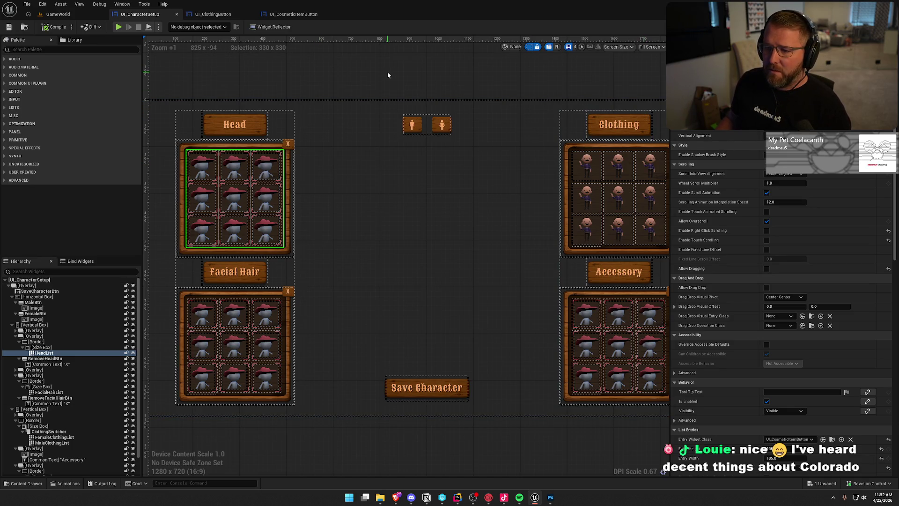
click(213, 14)
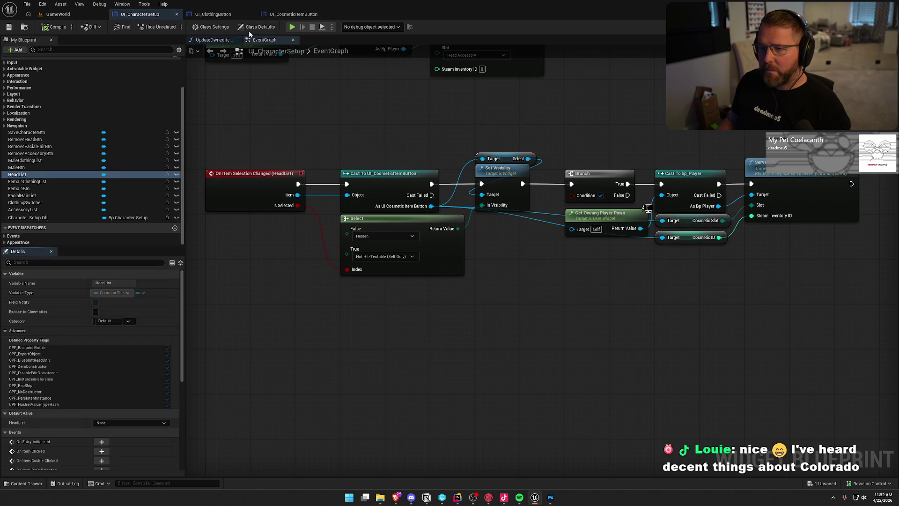
- Inspect UI_CosmeticItemButton's Event Construct playing the Pulse Select animation in Ping Pong mode
click(293, 14)
mouse_move(392, 182)
mouse_down()
mouse_move(393, 198)
mouse_move(513, 287)
mouse_move(375, 203)
mouse_up()
click(449, 232)
mouse_move(507, 247)
mouse_down()
mouse_move(485, 139)
mouse_move(492, 224)
mouse_move(210, 81)
mouse_up()
drag(527, 180, 573, 186)
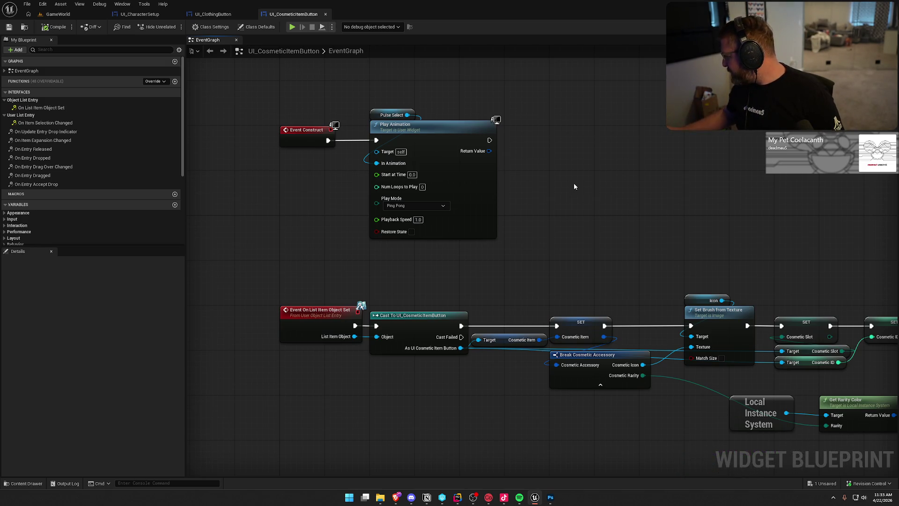
- Return to UI_CharacterSetup and select the HeadList On Item Selection Changed nodes
mouse_move(555, 193)
mouse_down()
mouse_move(557, 222)
mouse_move(542, 220)
mouse_up()
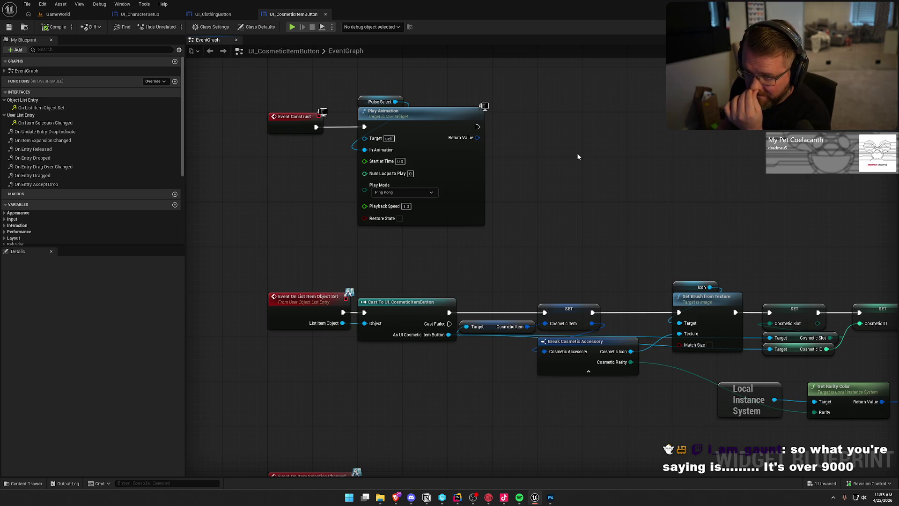
click(140, 14)
mouse_move(236, 137)
mouse_down()
mouse_move(567, 283)
mouse_move(801, 336)
mouse_up()
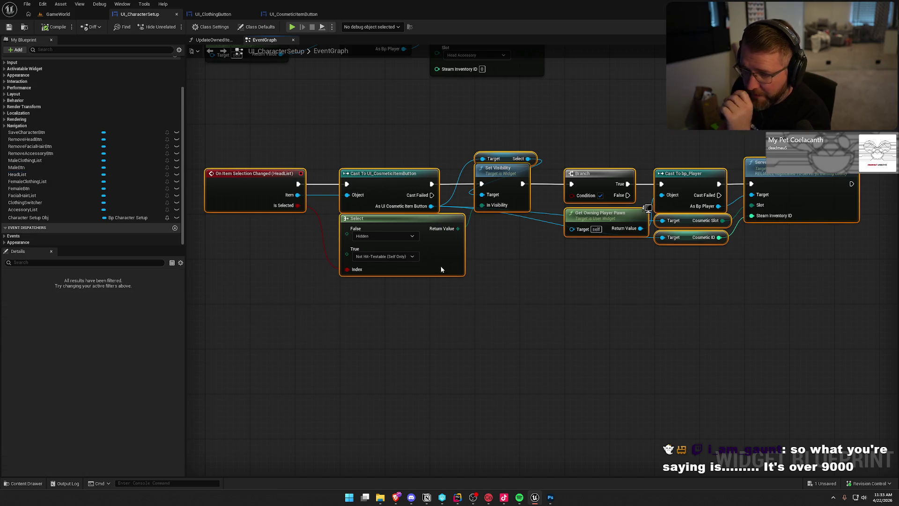
drag(255, 140, 280, 264)
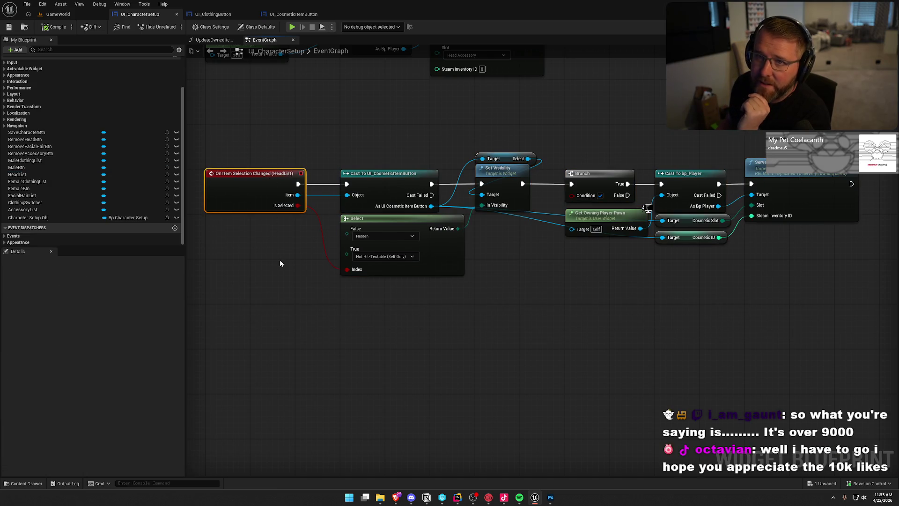
click(280, 263)
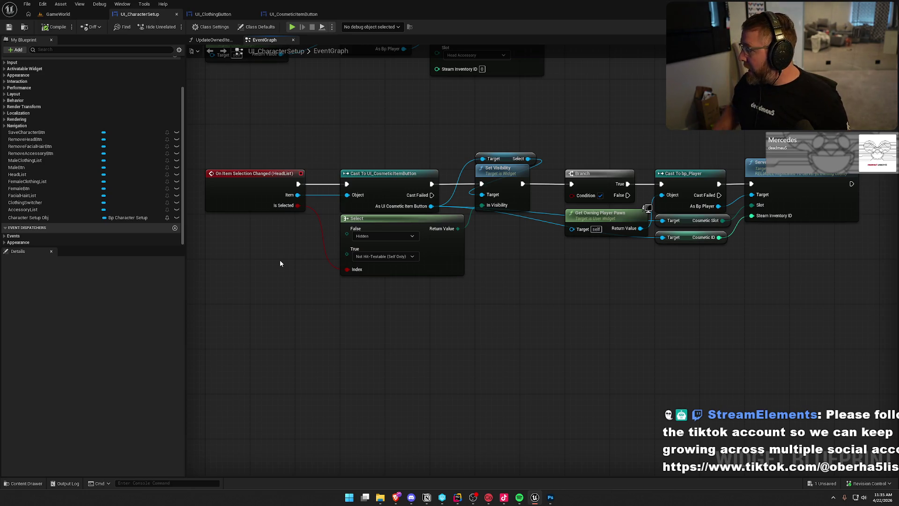
key(alt+Tab)
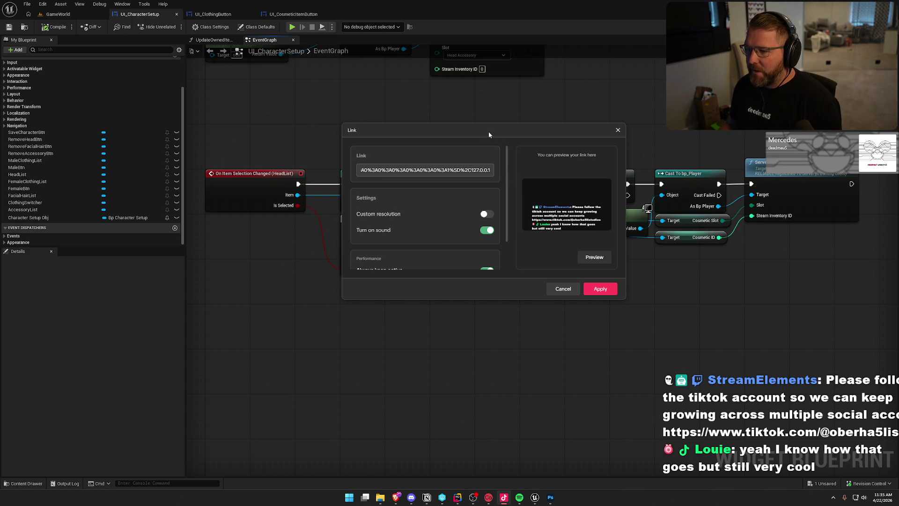
- Enable Custom resolution on the chat widget link source with W 1920 and H 1080
click(486, 214)
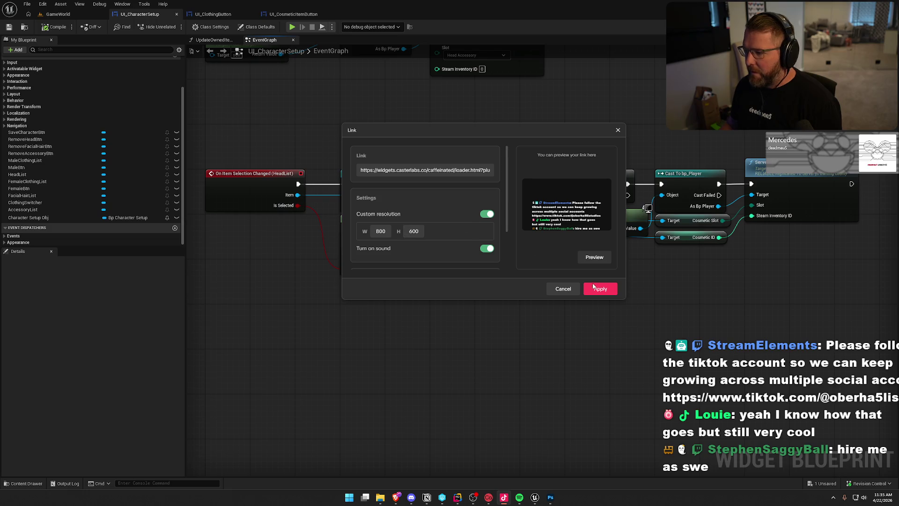
double_click(389, 229)
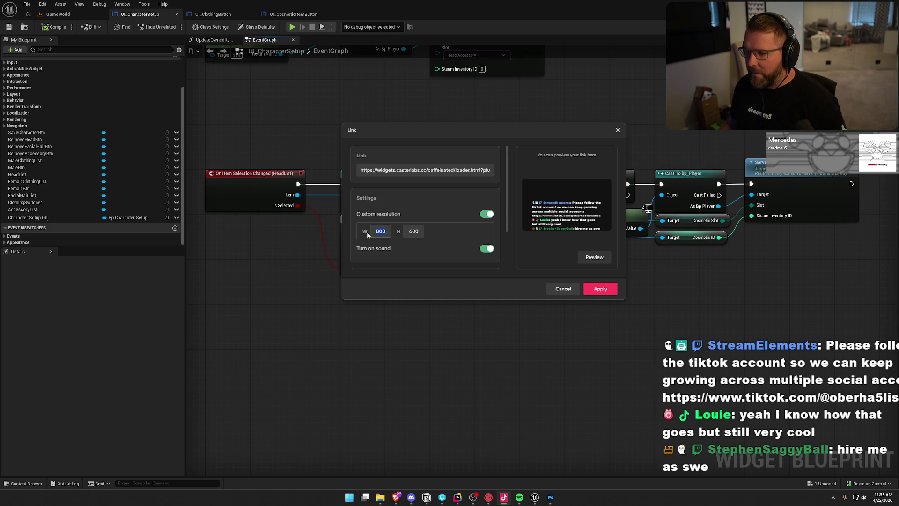
text(1920)
key(Tab)
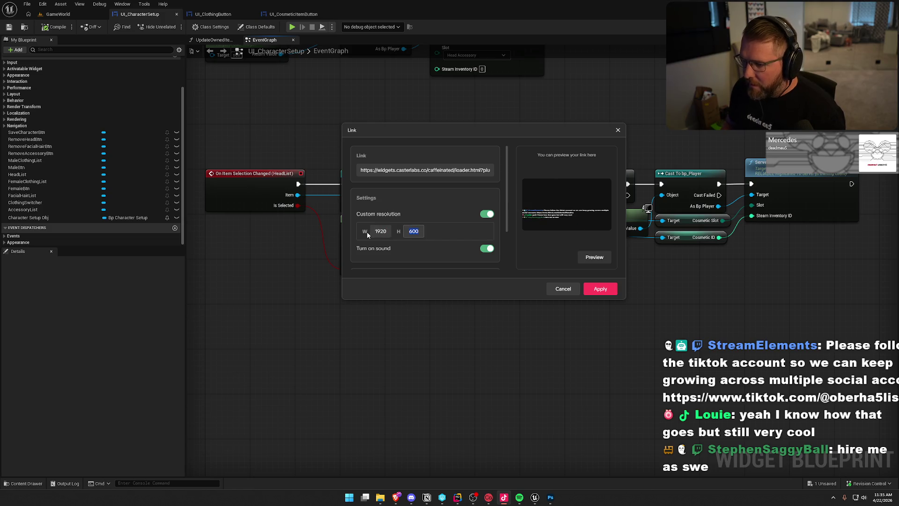
text(1080)
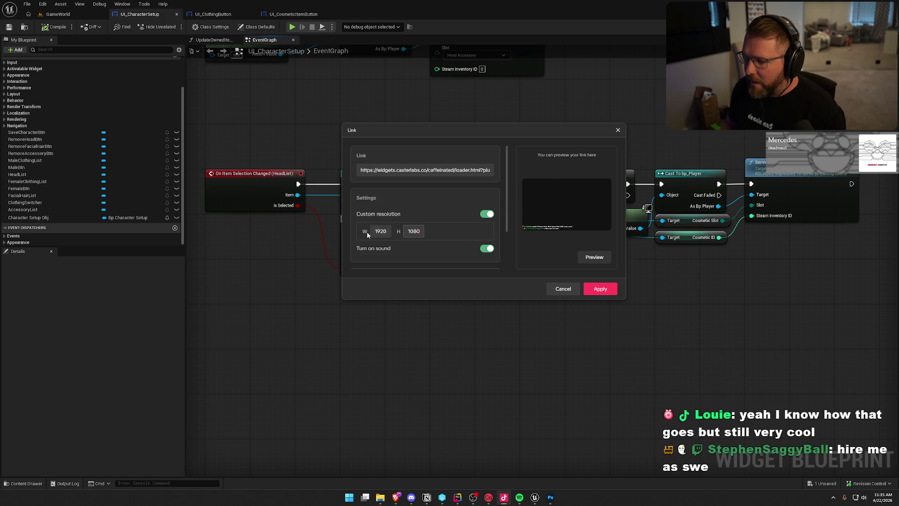
click(601, 288)
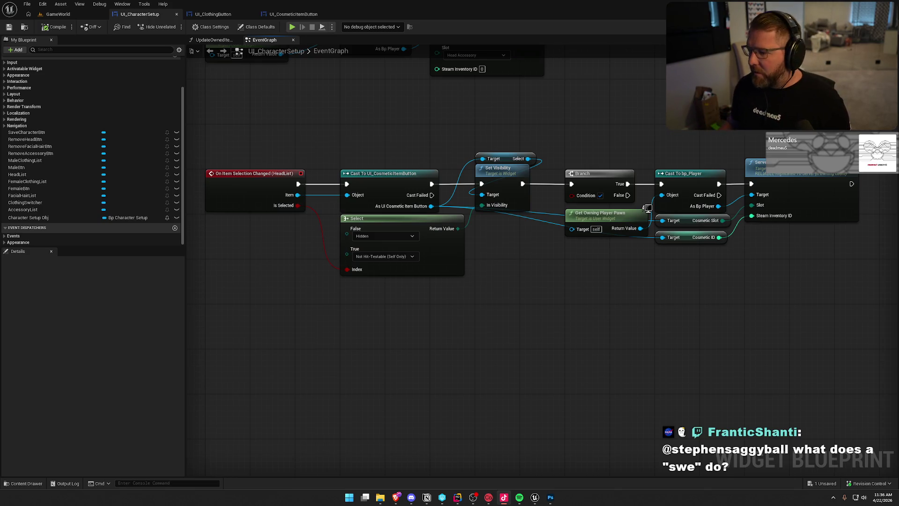
- Quit Photoshop with Ctrl+Q, discarding changes to the document via Don't Save
click(550, 497)
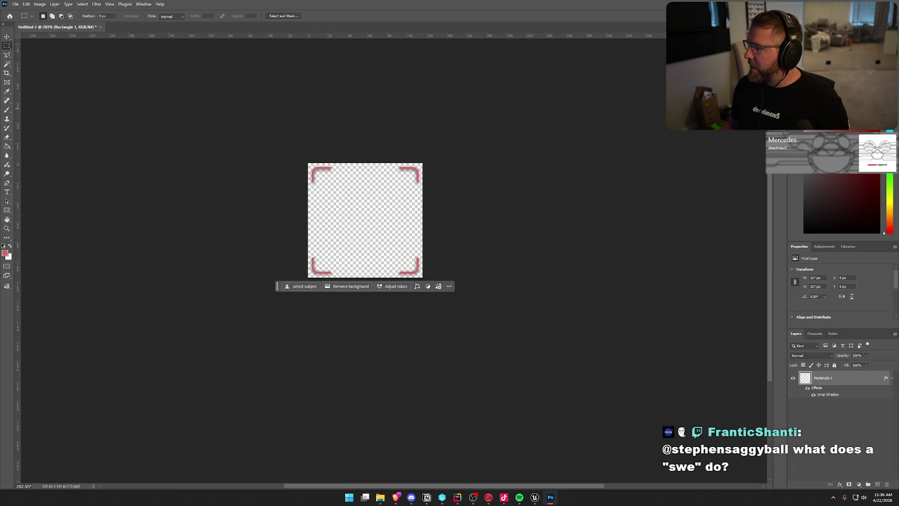
key(ctrl+q)
click(447, 180)
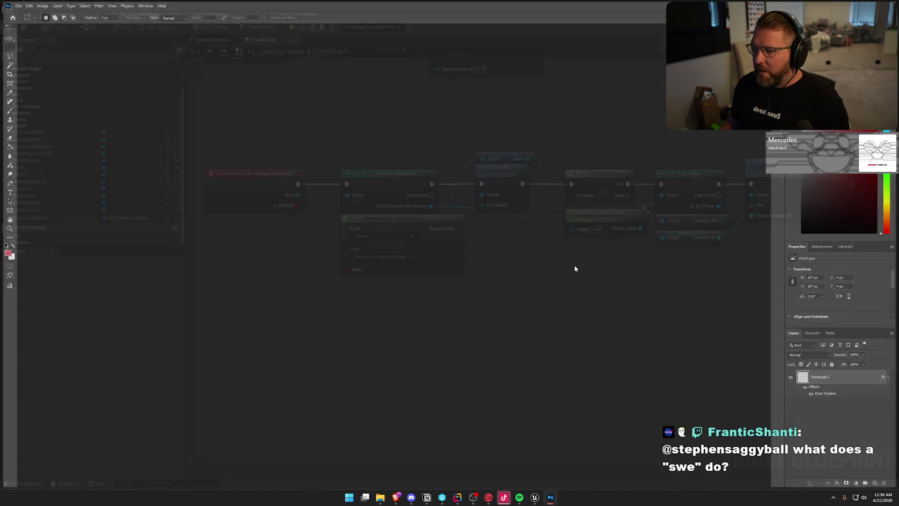
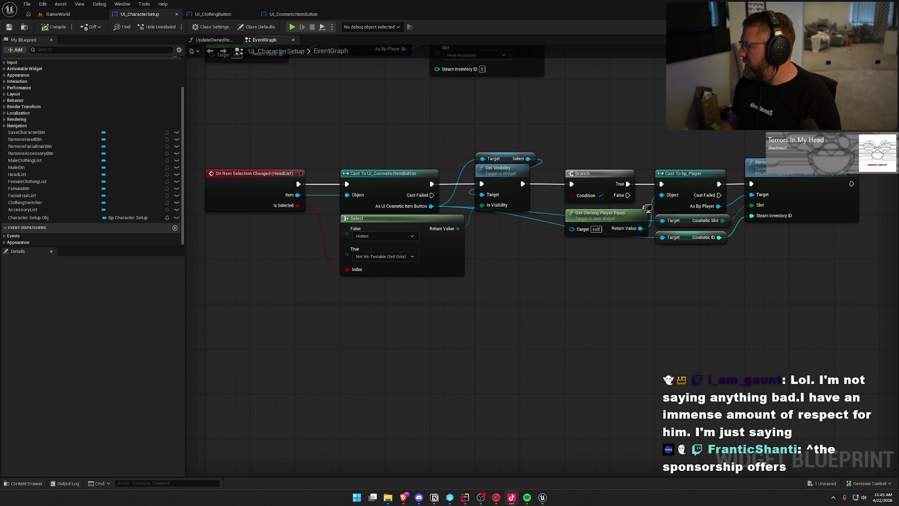
- Preview the chat overlay's Link settings and apply them with Custom resolution left off
right_click(802, 178)
click(824, 196)
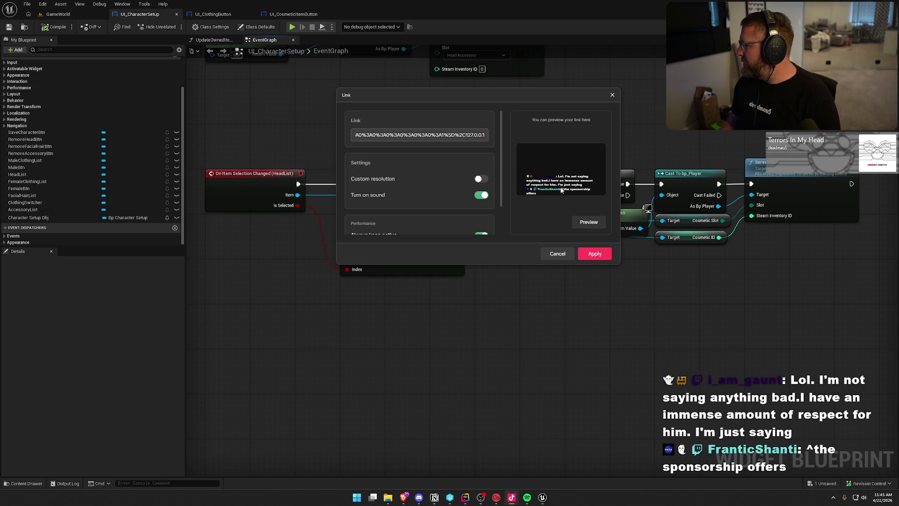
click(585, 226)
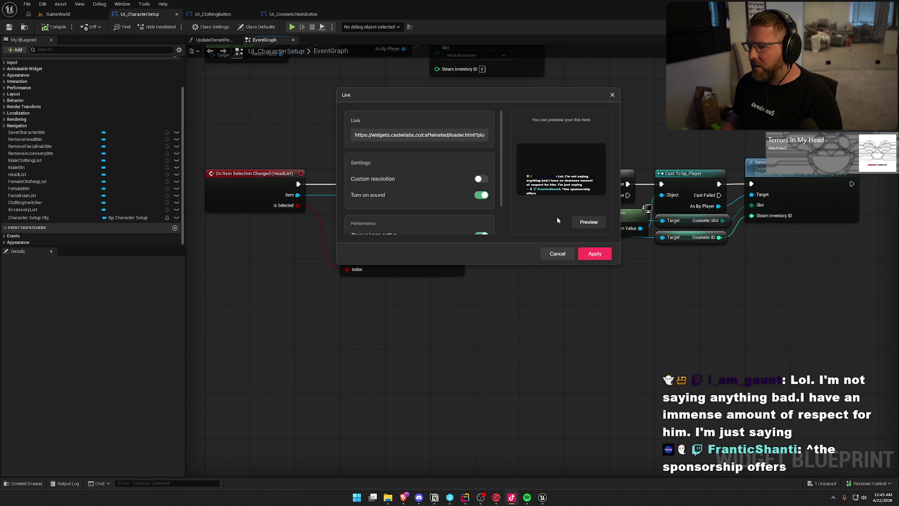
click(480, 179)
click(481, 179)
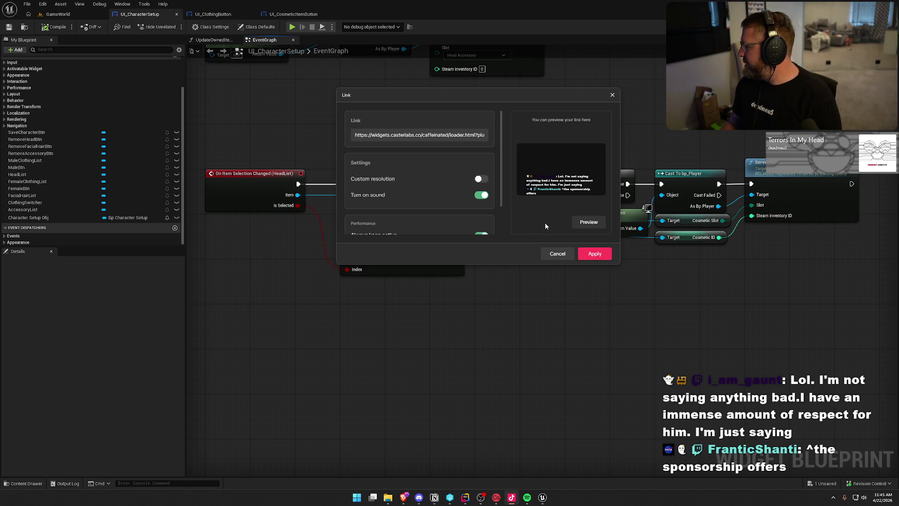
click(481, 180)
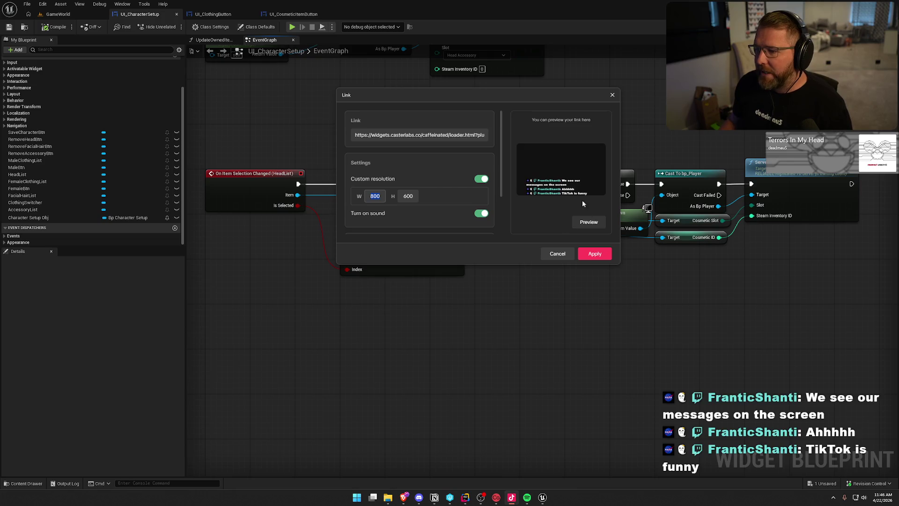
click(481, 179)
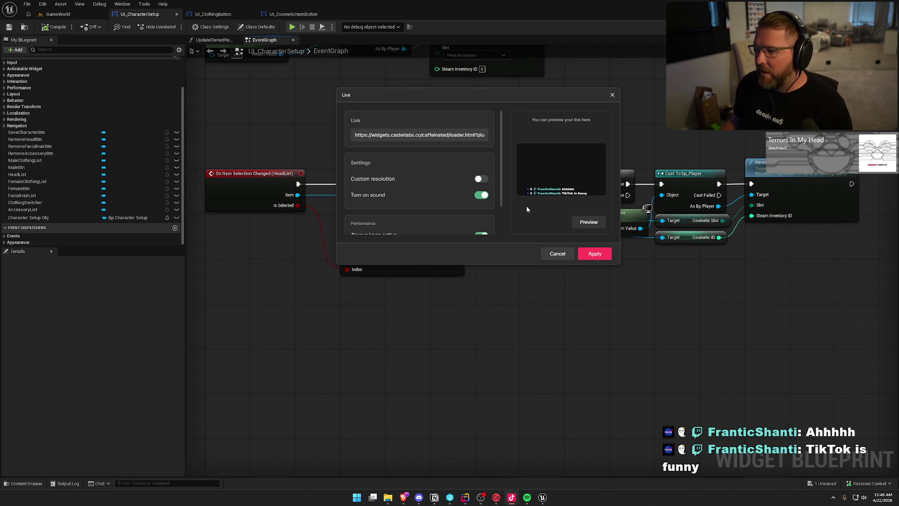
scroll(418, 197, down, 2)
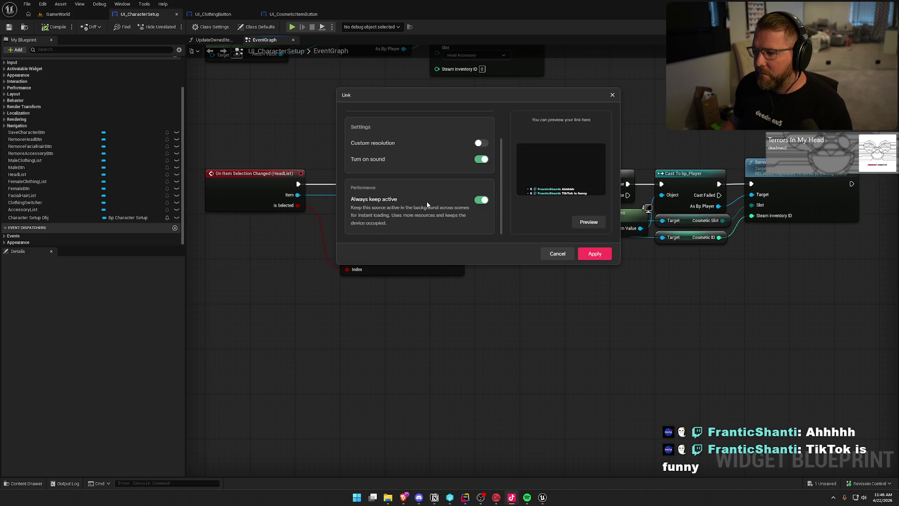
scroll(431, 204, up, 2)
click(586, 256)
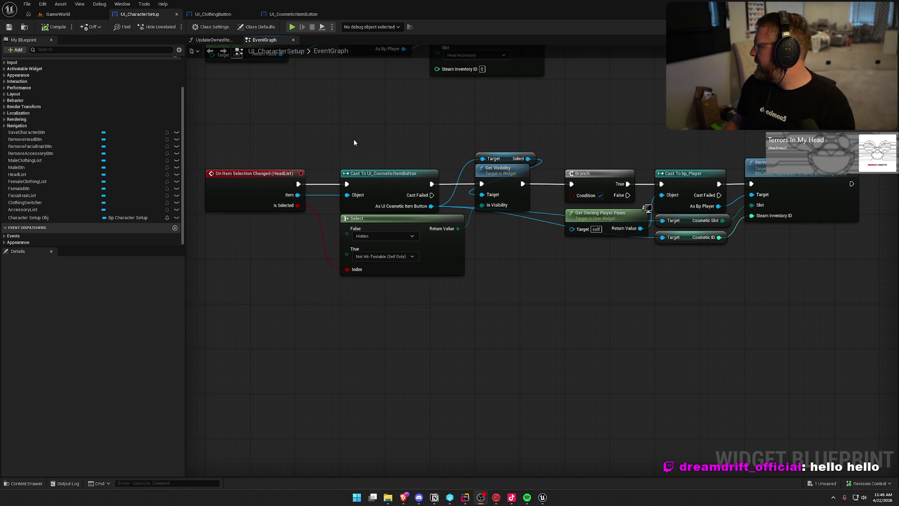
- Pan the event graph to reveal the On Clicked (RemoveAccessoryBtn) chain ending in Server Set Visuals
mouse_move(354, 142)
mouse_down()
mouse_move(351, 223)
mouse_move(361, 237)
mouse_up()
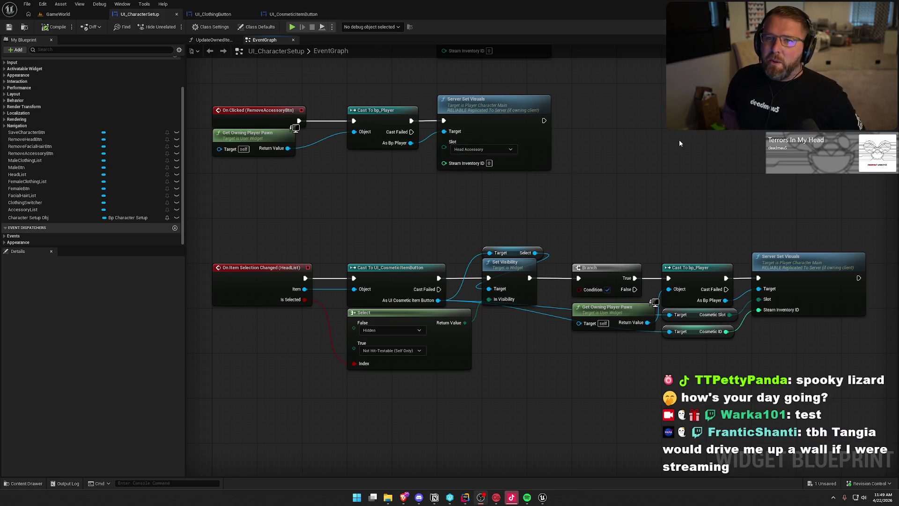
drag(372, 89, 394, 136)
click(58, 14)
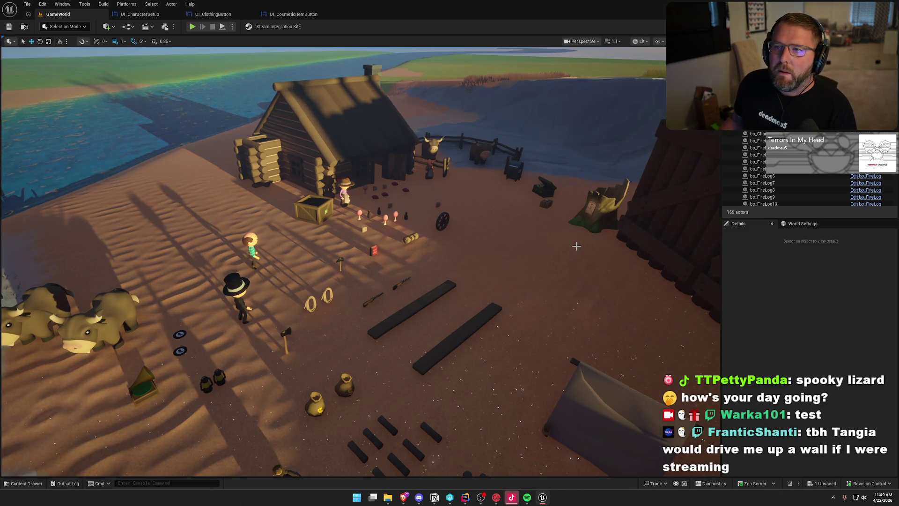
- Switch from the GameWorld level viewport to the web browser
click(403, 497)
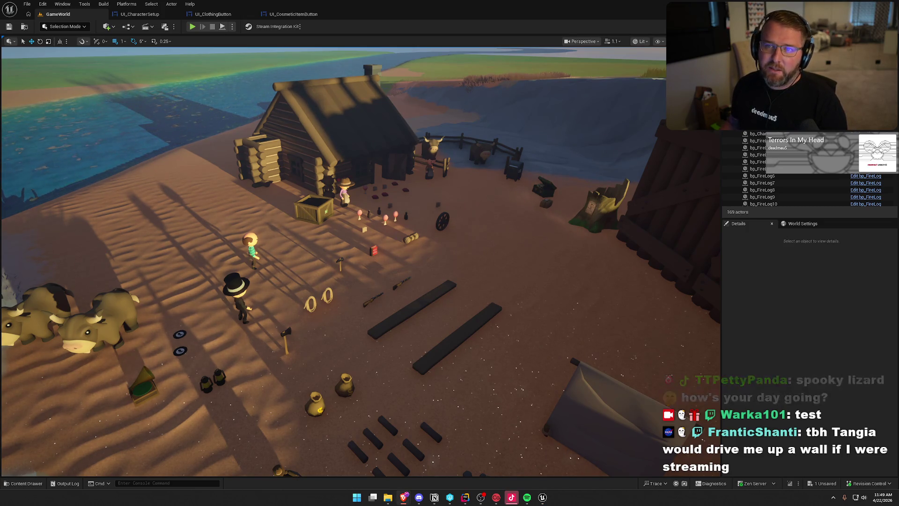